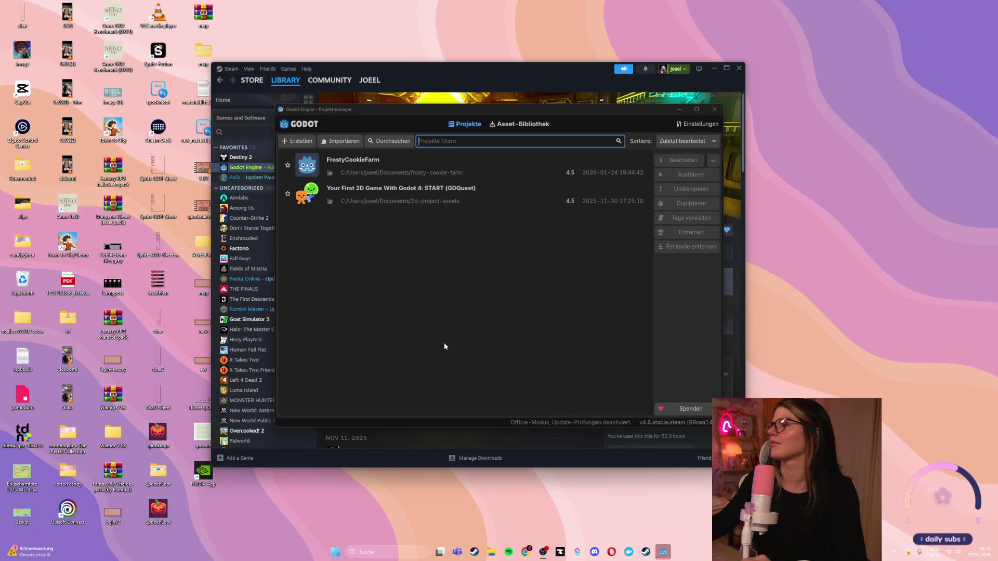
Open FrostyCookieFarm from the Project Manager and confirm converting it to the newer Godot version.
click(445, 345)
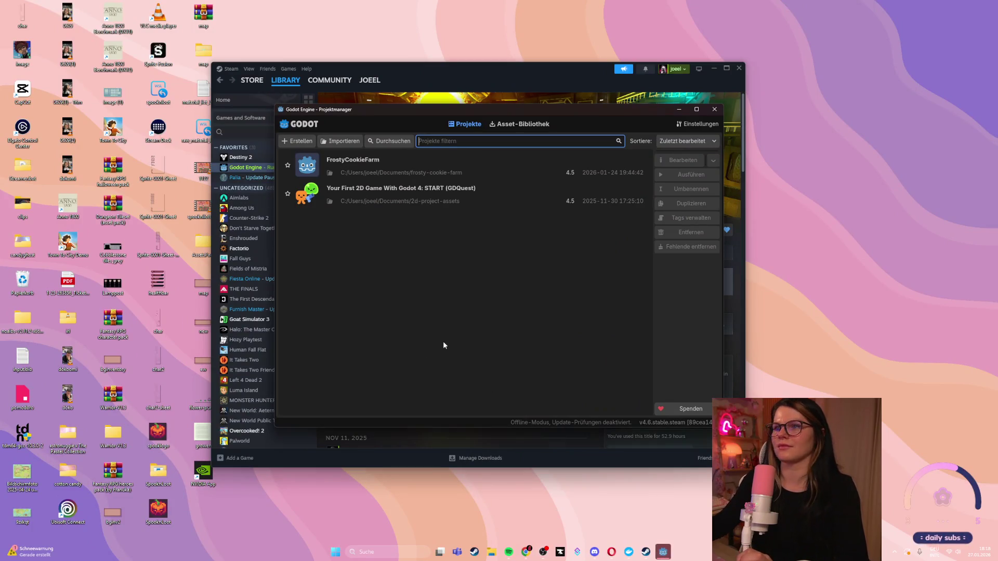
double_click(425, 170)
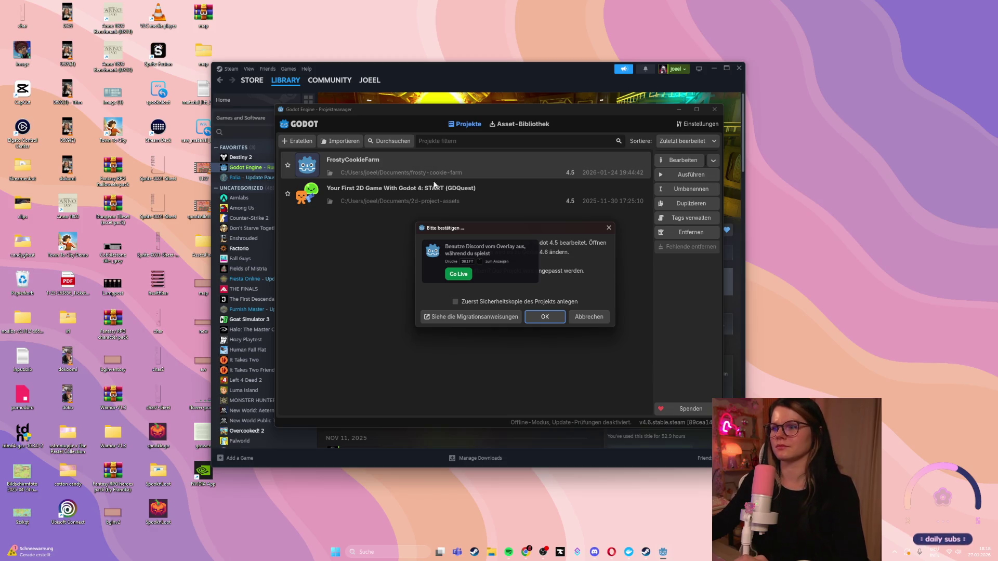
click(536, 317)
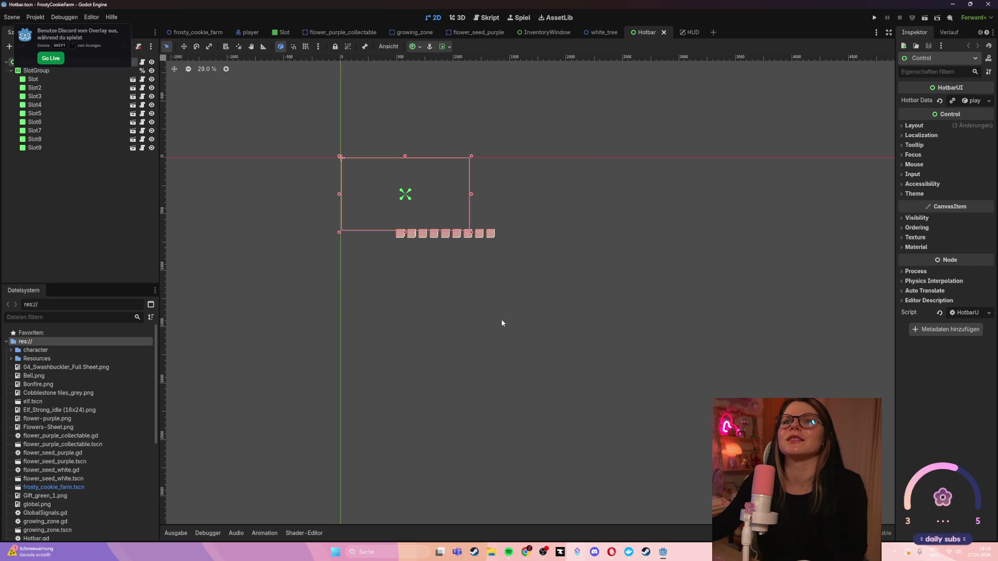
scroll(284, 232, up, 3)
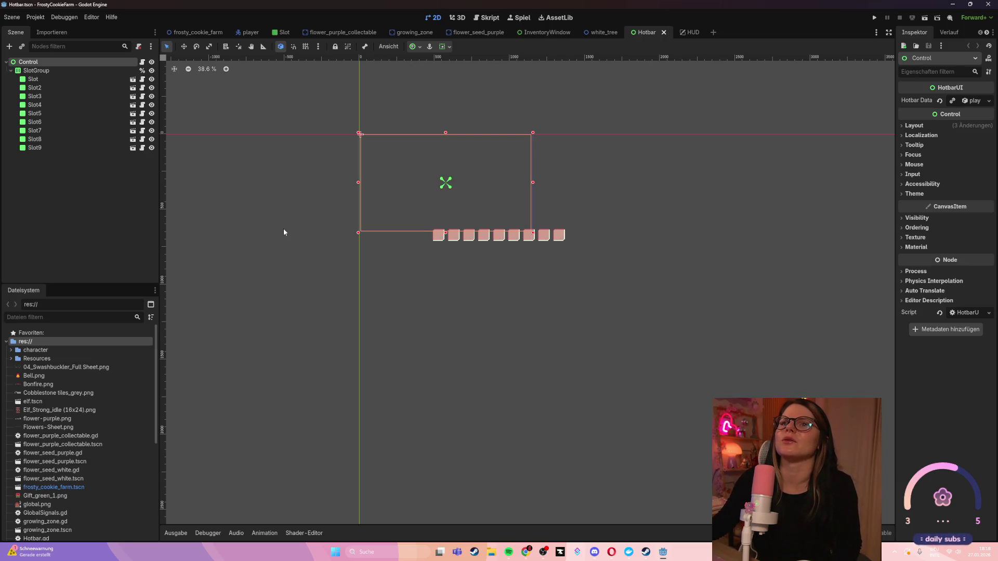
scroll(284, 232, up, 3)
mouse_move(530, 261)
mouse_down()
mouse_move(541, 412)
mouse_move(387, 383)
mouse_up()
scroll(387, 383, up, 2)
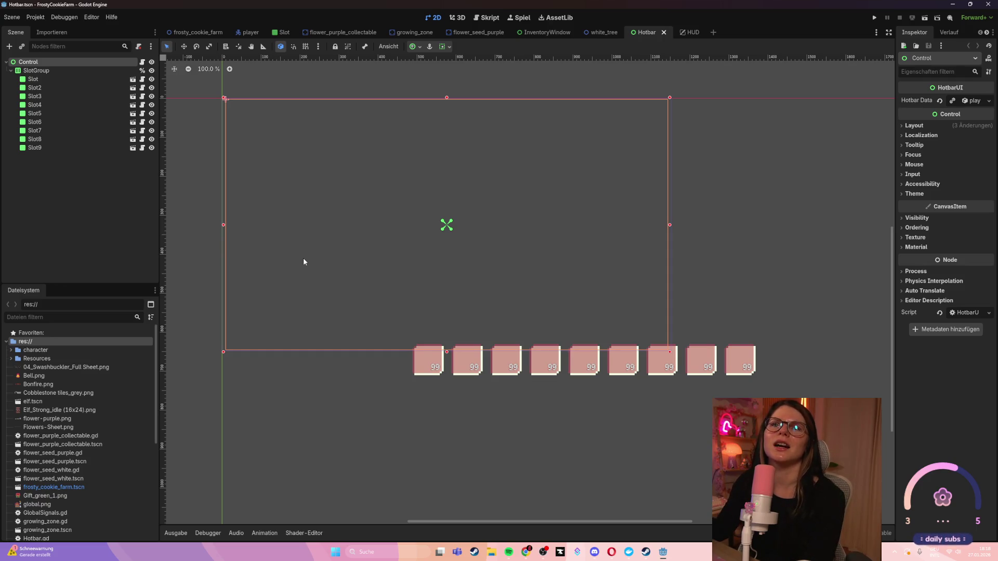
scroll(295, 253, down, 5)
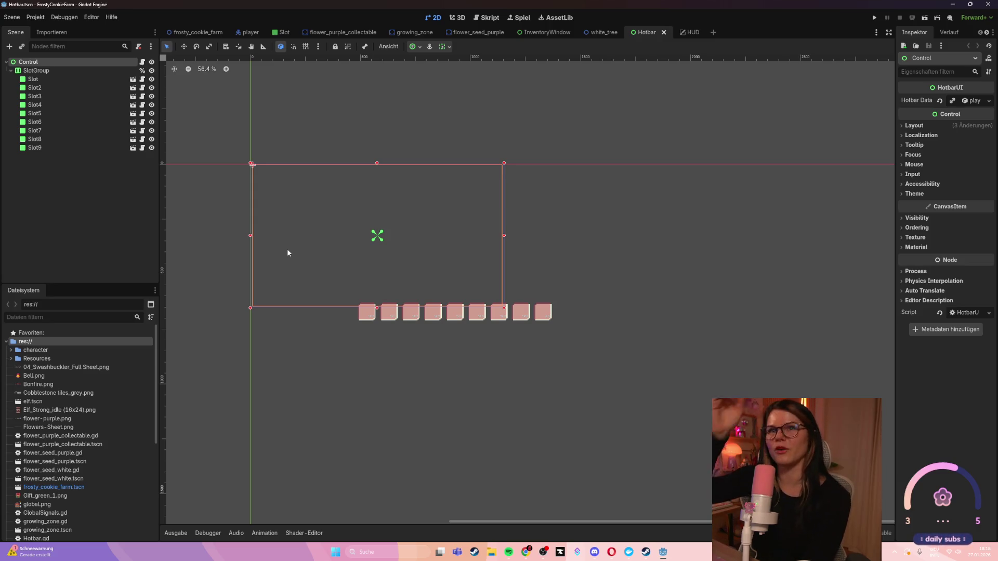
scroll(375, 211, up, 4)
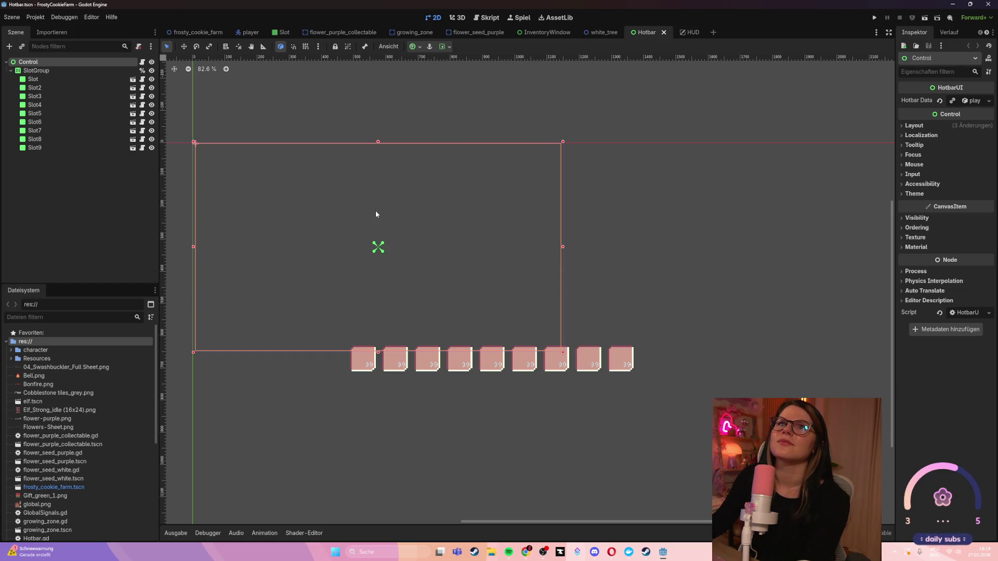
scroll(376, 211, up, 3)
scroll(457, 239, down, 1)
scroll(387, 250, down, 3)
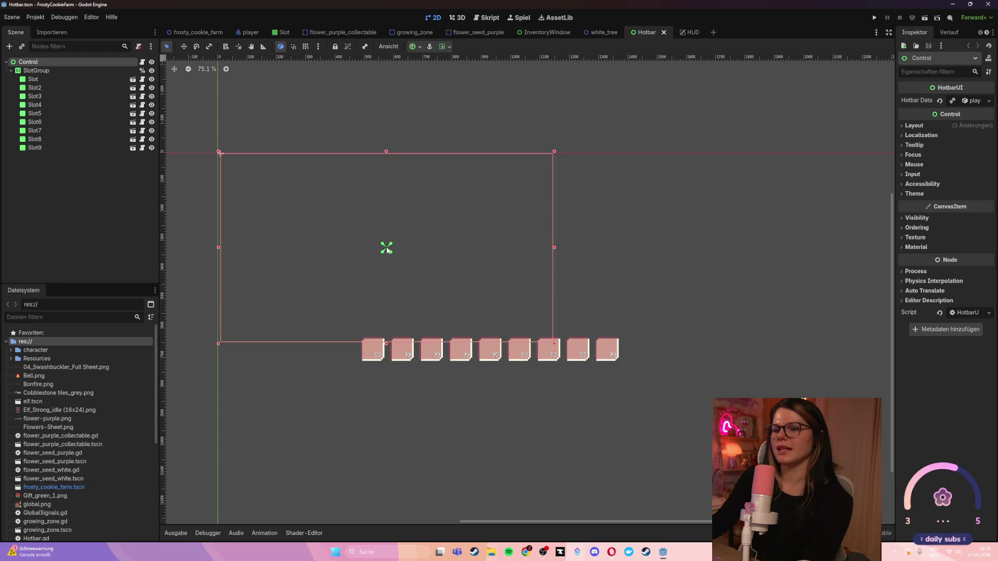
drag(283, 270, 367, 305)
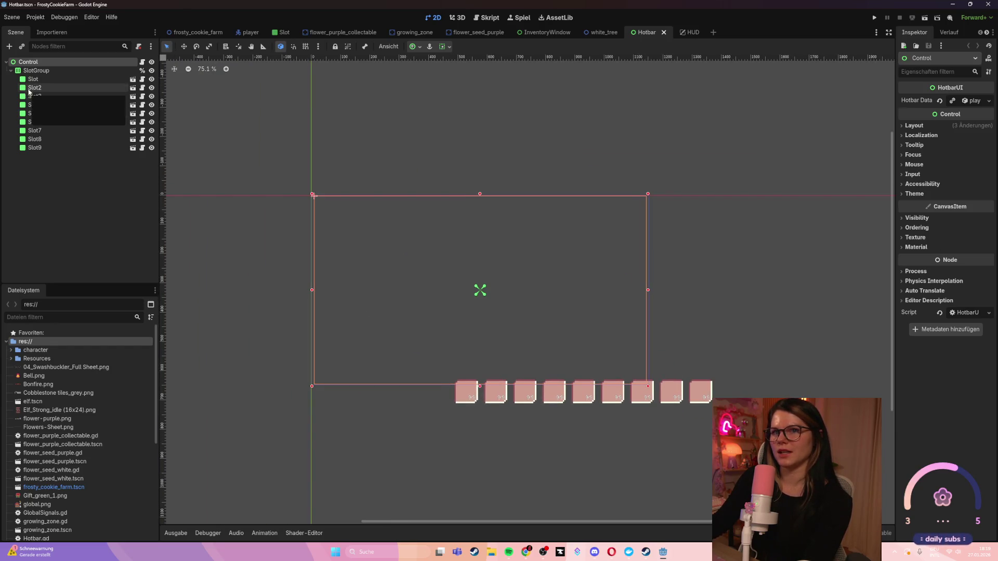
click(36, 70)
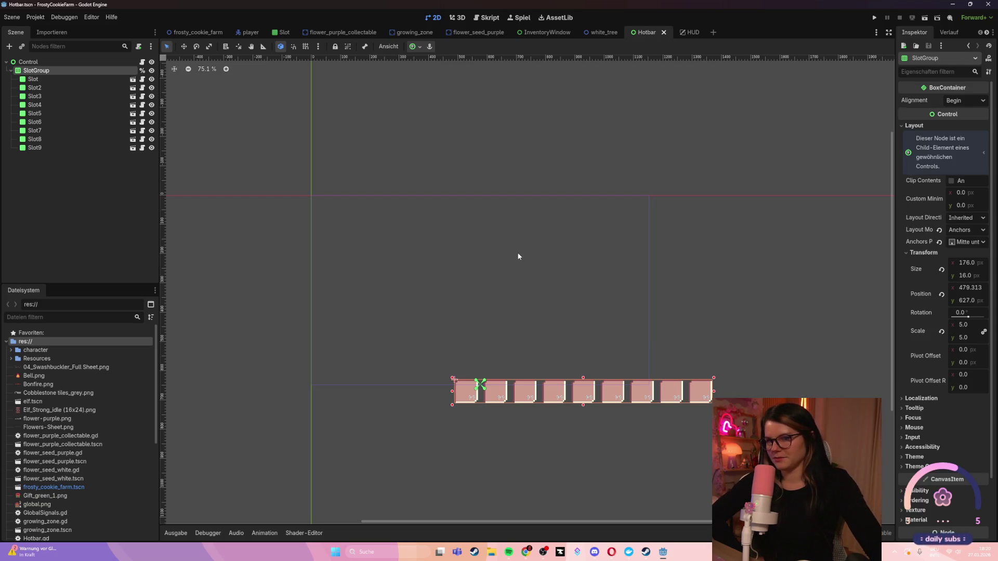
click(550, 387)
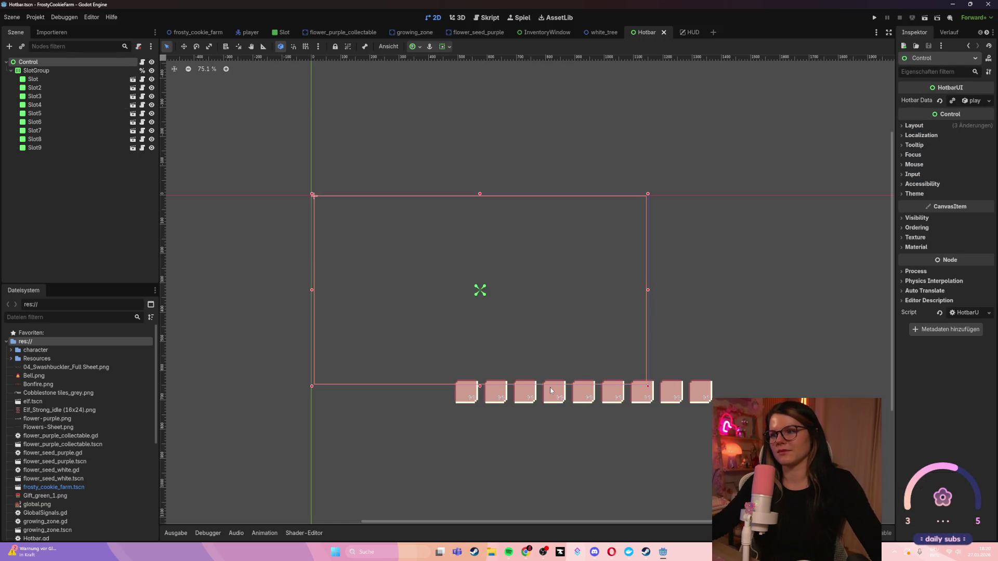
click(550, 388)
click(524, 390)
click(39, 71)
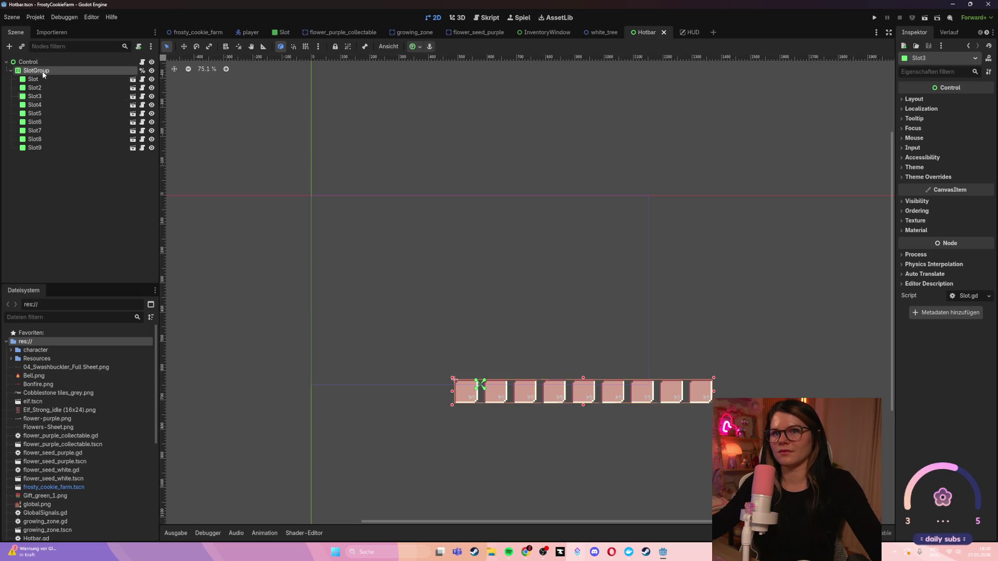
click(705, 399)
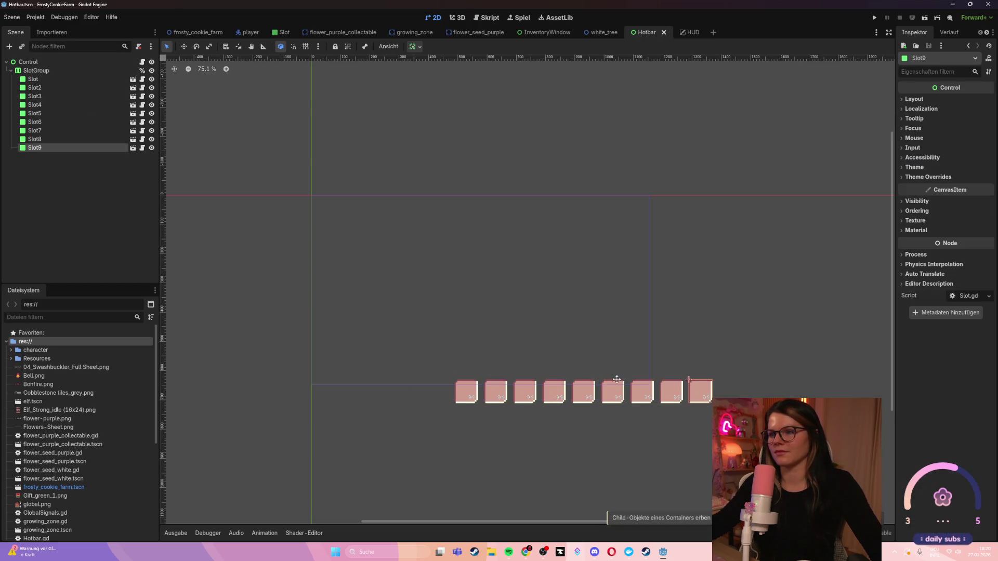
click(41, 71)
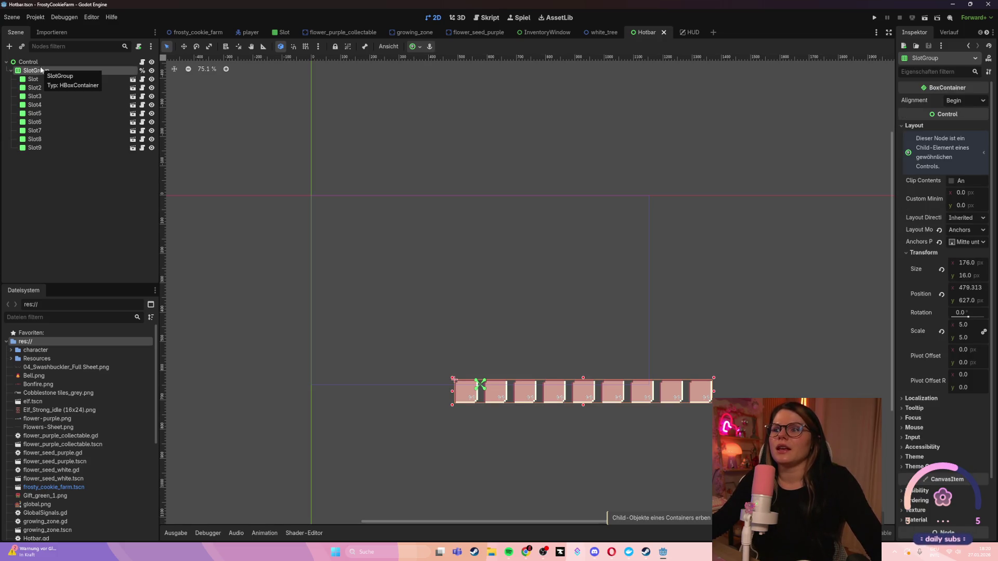
click(43, 60)
click(43, 71)
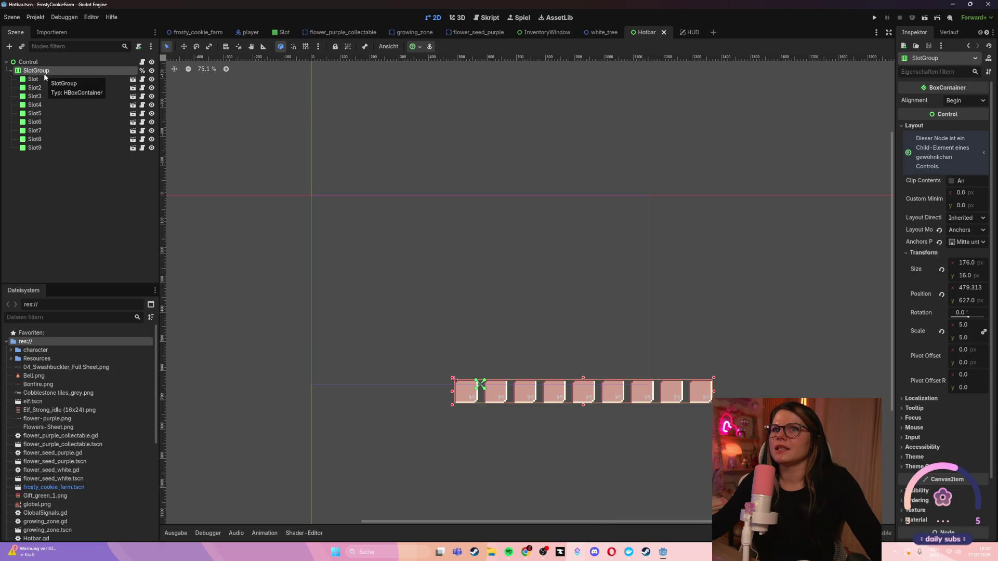
click(541, 269)
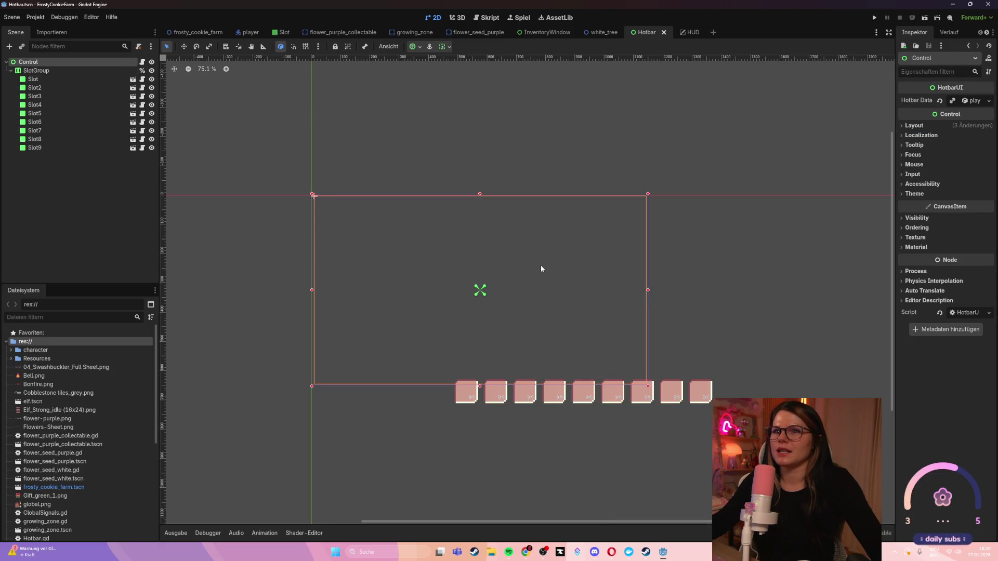
mouse_move(541, 268)
mouse_down()
mouse_move(526, 294)
mouse_move(475, 205)
mouse_move(414, 210)
mouse_move(479, 289)
mouse_move(540, 265)
mouse_up()
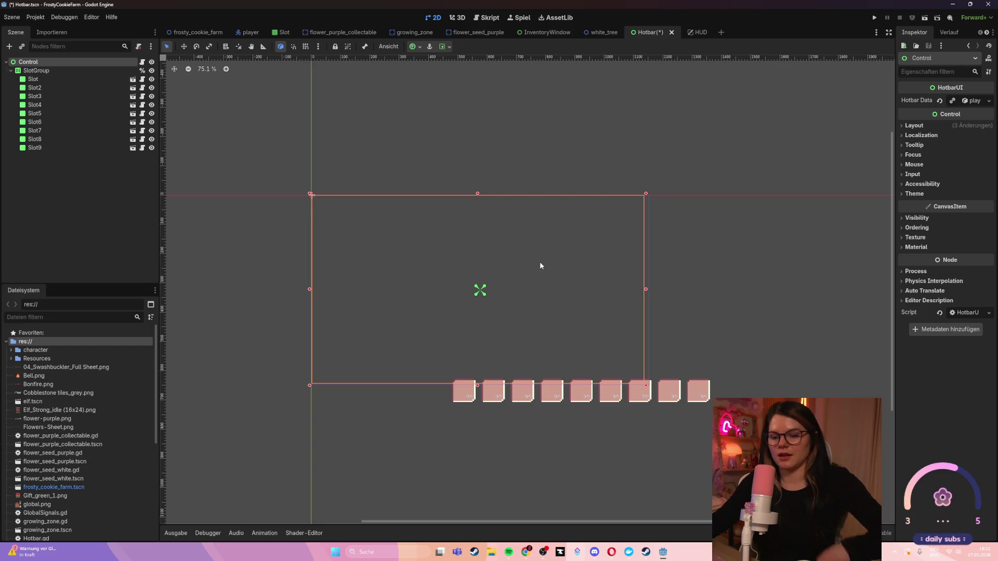
Save the Hotbar scene and launch the game in a debug window with F5.
key(F5)
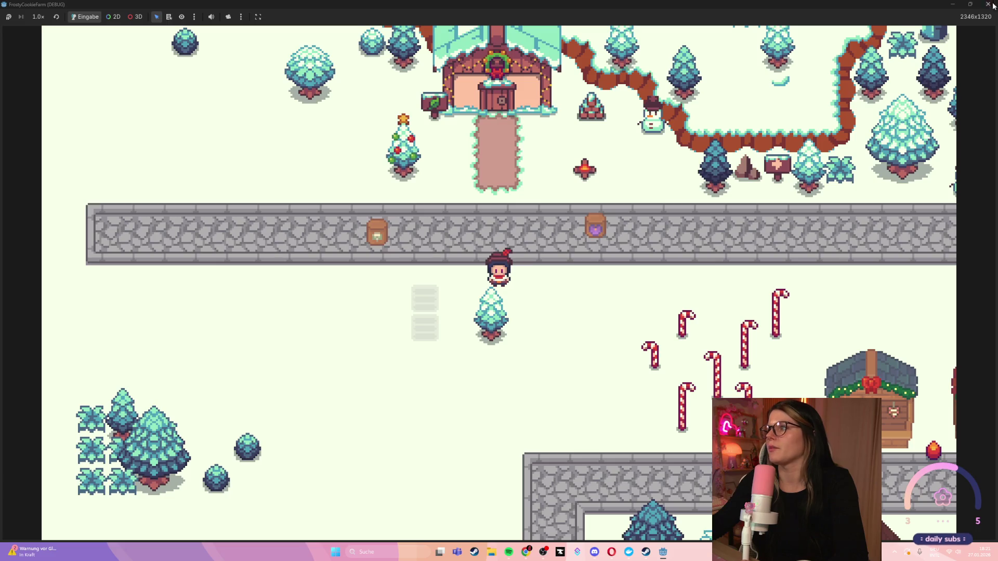
Close the debug game window with Alt+F4 to stop the test run.
key(alt+F4)
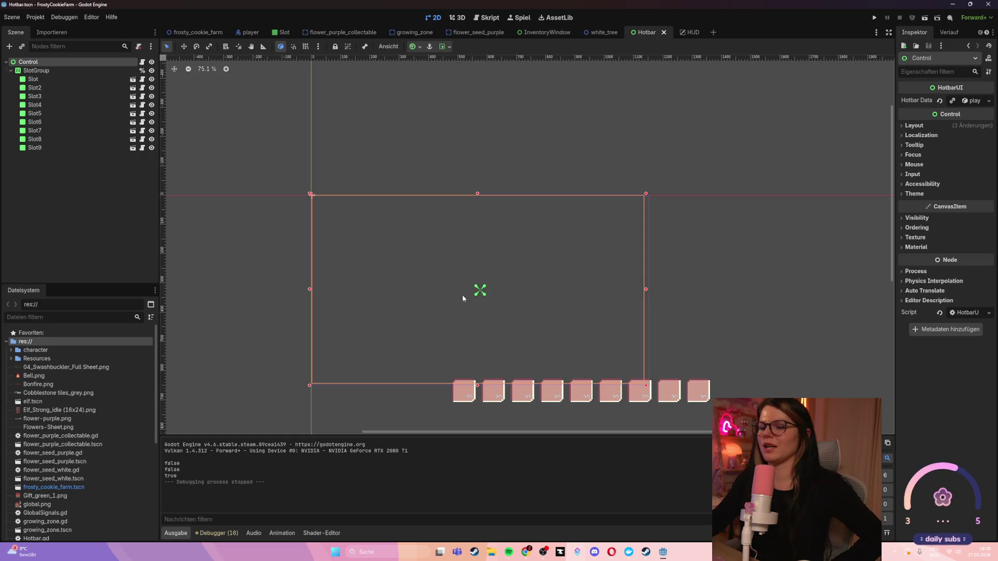
Apply an anchor preset to the root Control, then anchor SlotGroup to the bottom centre.
scroll(460, 294, down, 3)
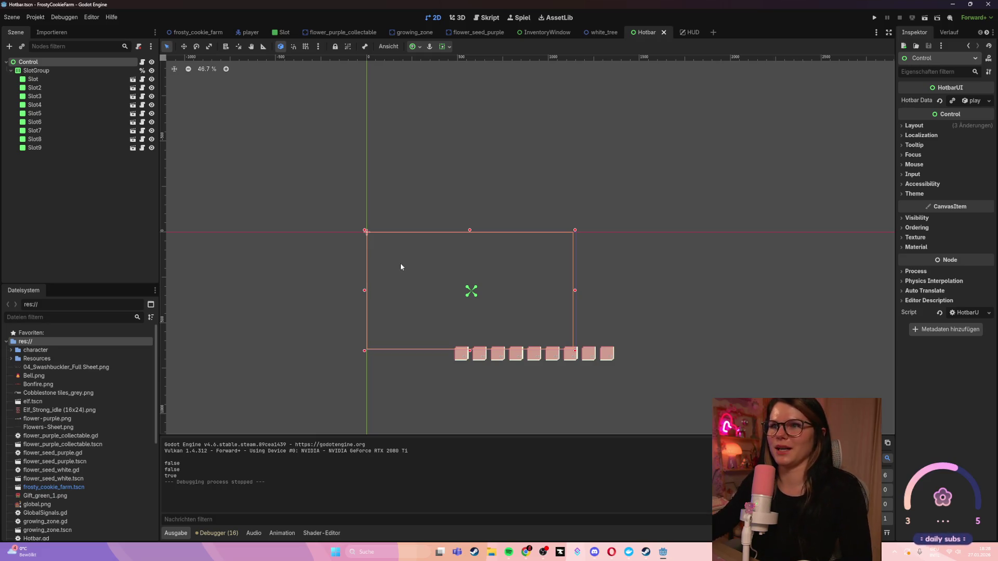
click(412, 47)
click(449, 104)
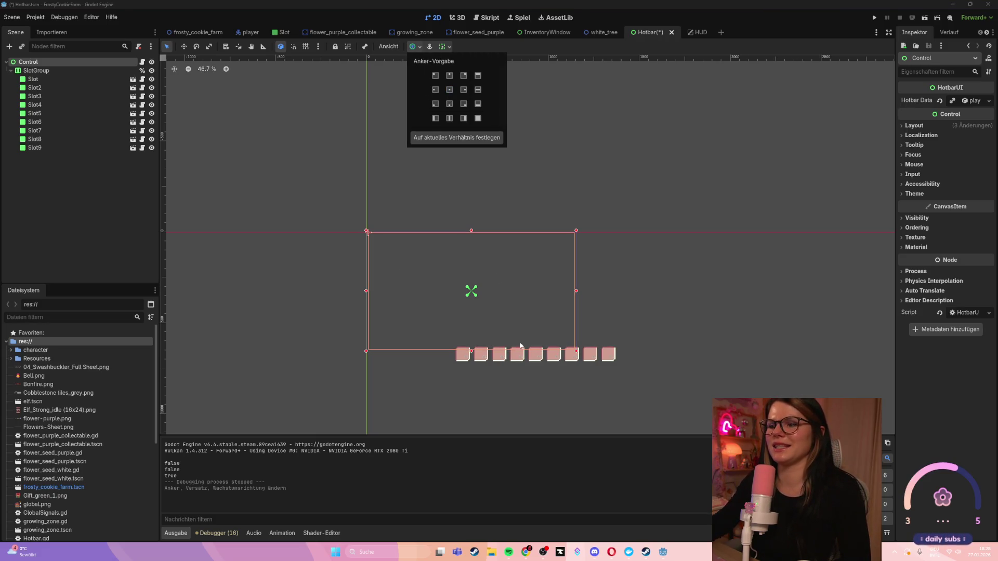
click(557, 413)
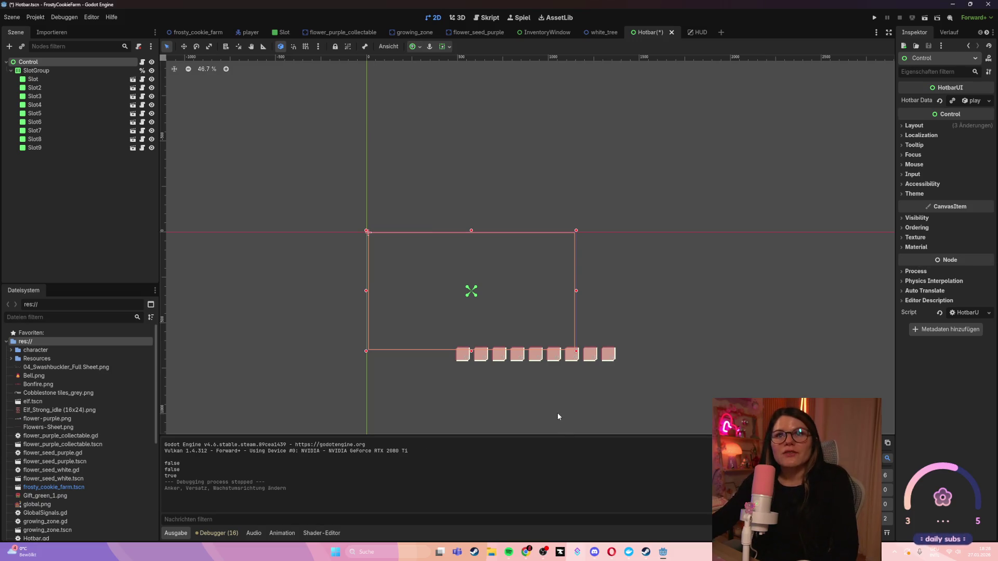
click(54, 73)
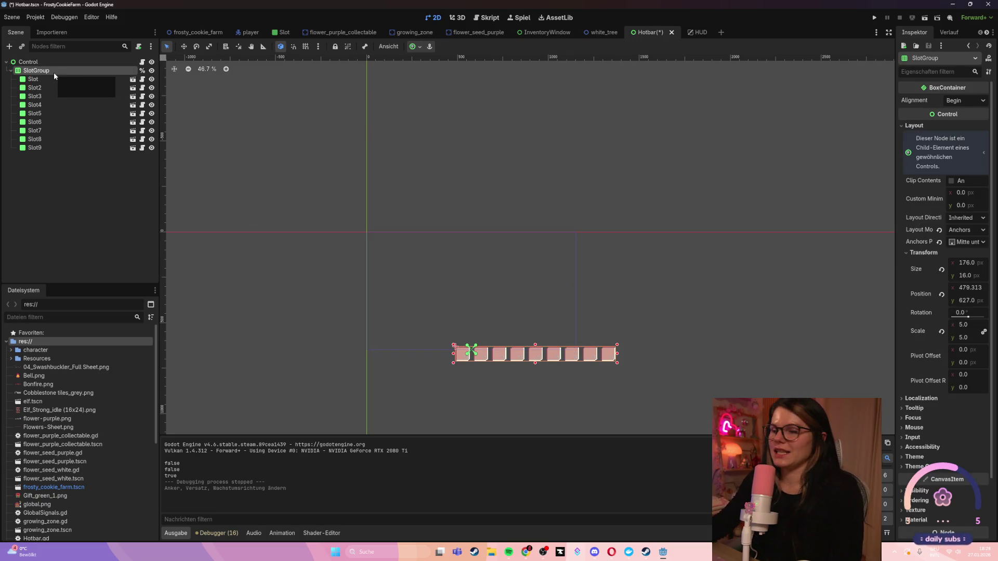
click(414, 46)
click(450, 103)
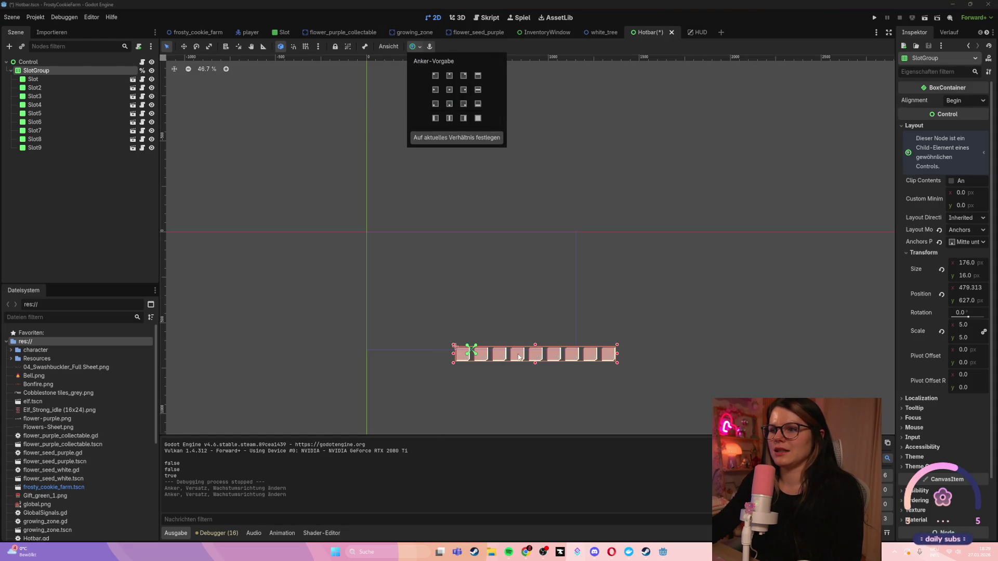
click(48, 82)
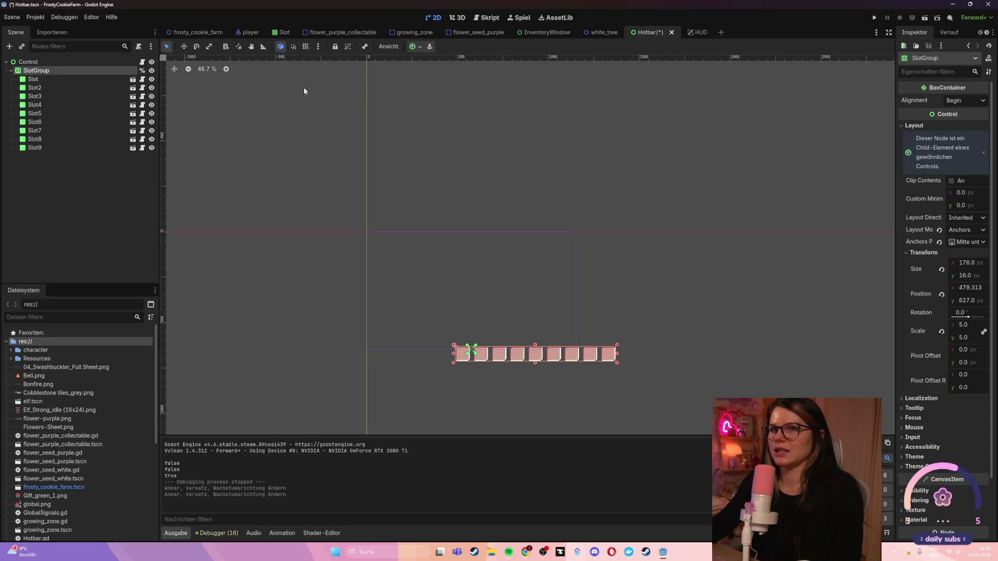
Anchor SlotGroup bottom-left, widen it to about 228 px, then anchor it bottom-centre.
click(414, 46)
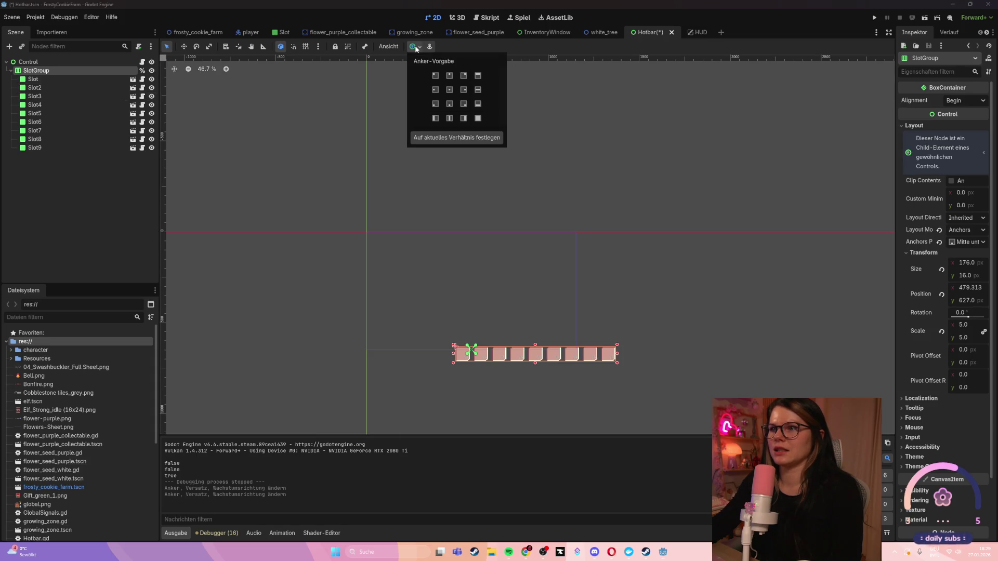
click(450, 104)
click(436, 104)
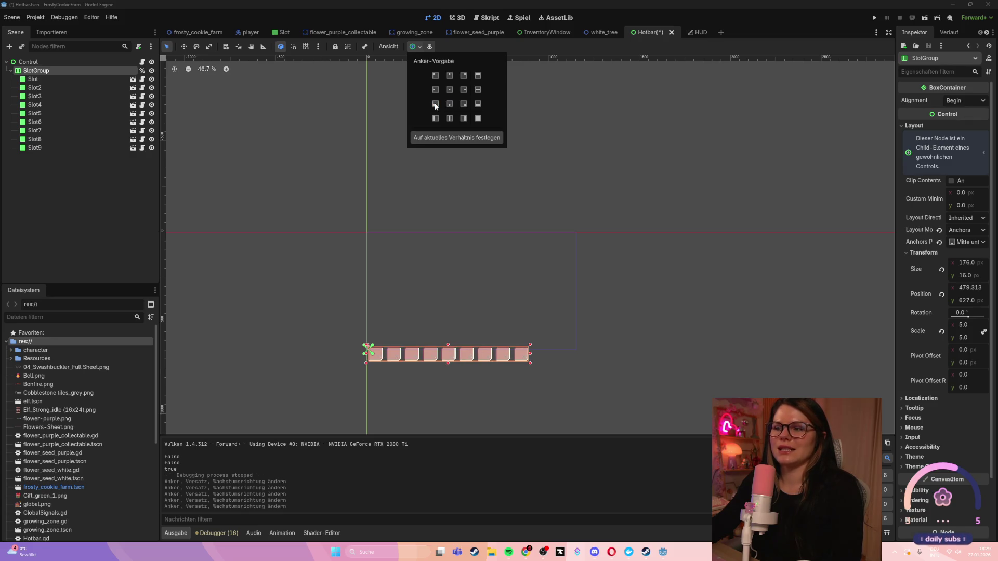
click(531, 359)
drag(530, 354, 577, 353)
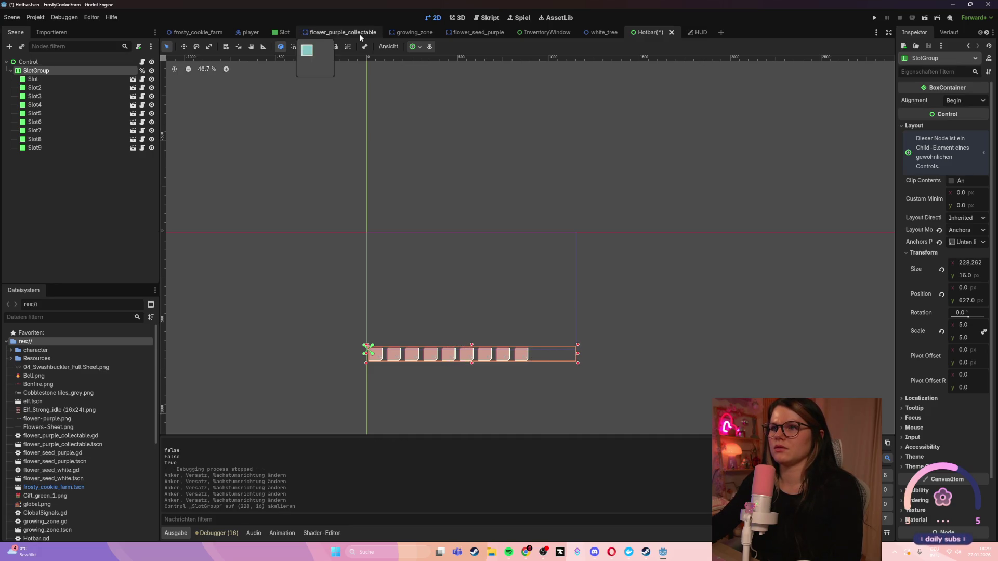
click(413, 47)
click(450, 106)
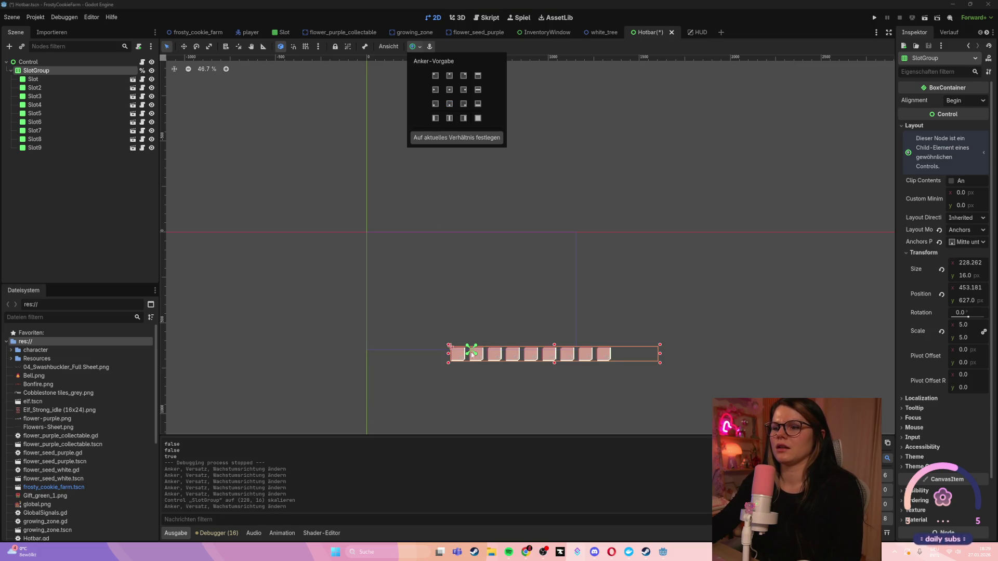
scroll(474, 354, up, 4)
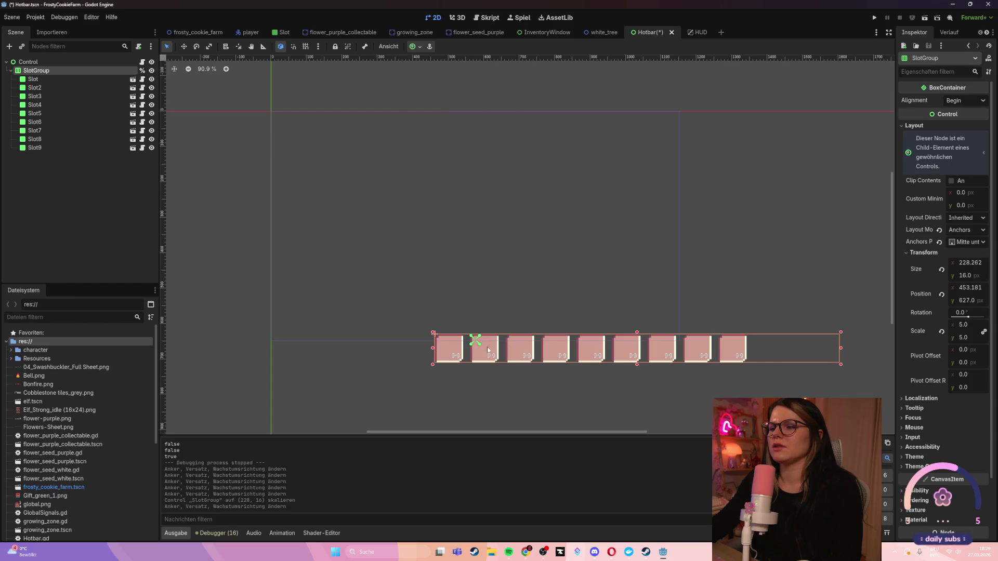
Split the SlotGroup anchors apart, then re-anchor the group at the bottom centre.
drag(479, 347, 643, 344)
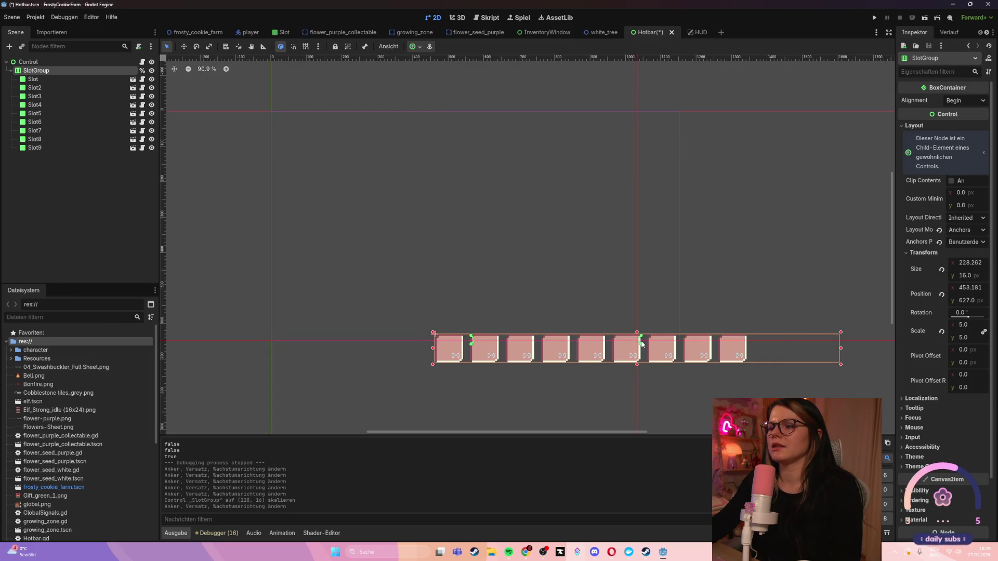
drag(471, 343, 637, 341)
click(420, 46)
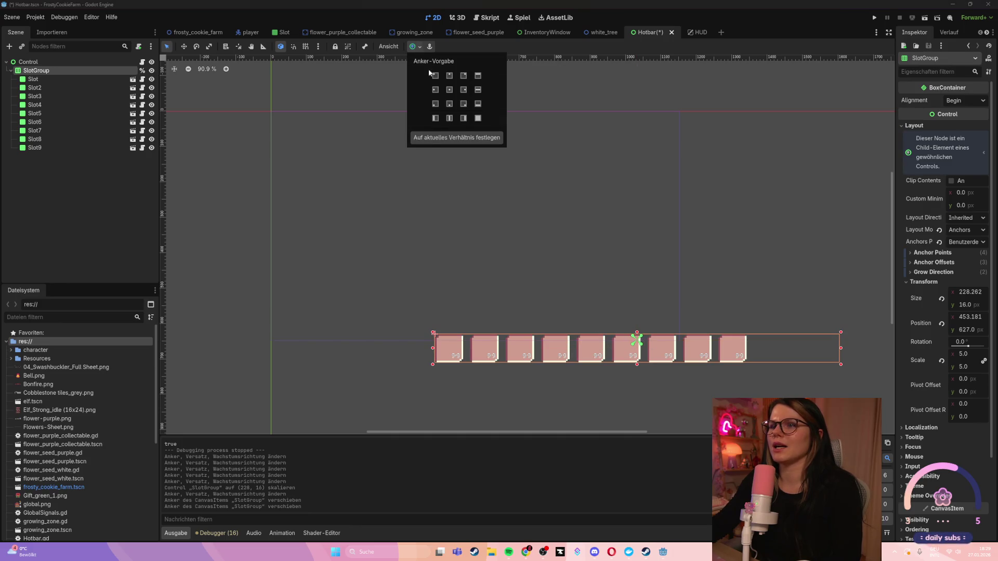
click(450, 104)
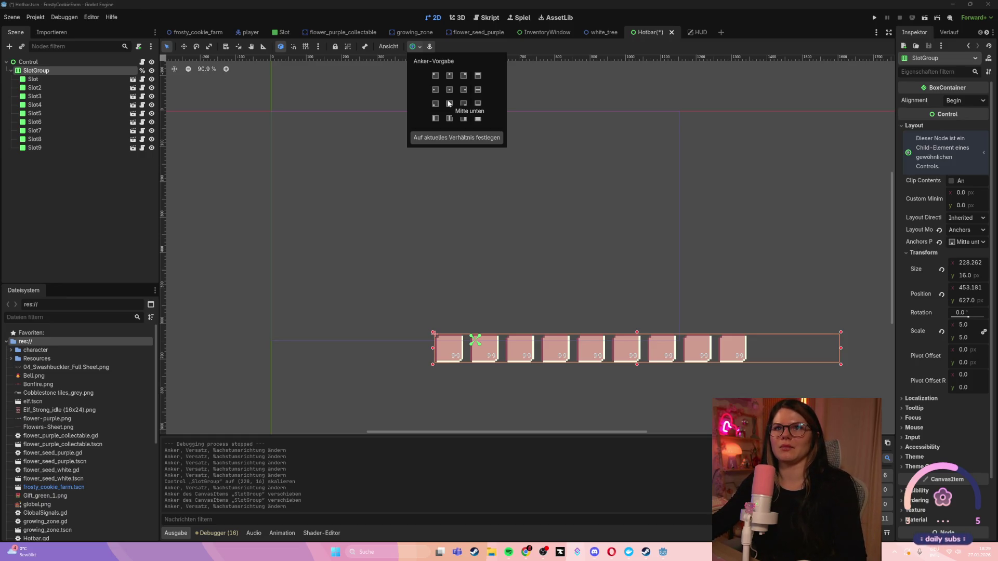
click(422, 280)
Narrow SlotGroup to 176 px wide and gather its custom anchors at the group's centre.
mouse_move(475, 341)
mouse_down()
mouse_move(655, 354)
mouse_move(640, 349)
mouse_up()
drag(840, 349, 748, 348)
mouse_move(466, 356)
mouse_down()
mouse_move(604, 354)
mouse_move(590, 358)
mouse_up()
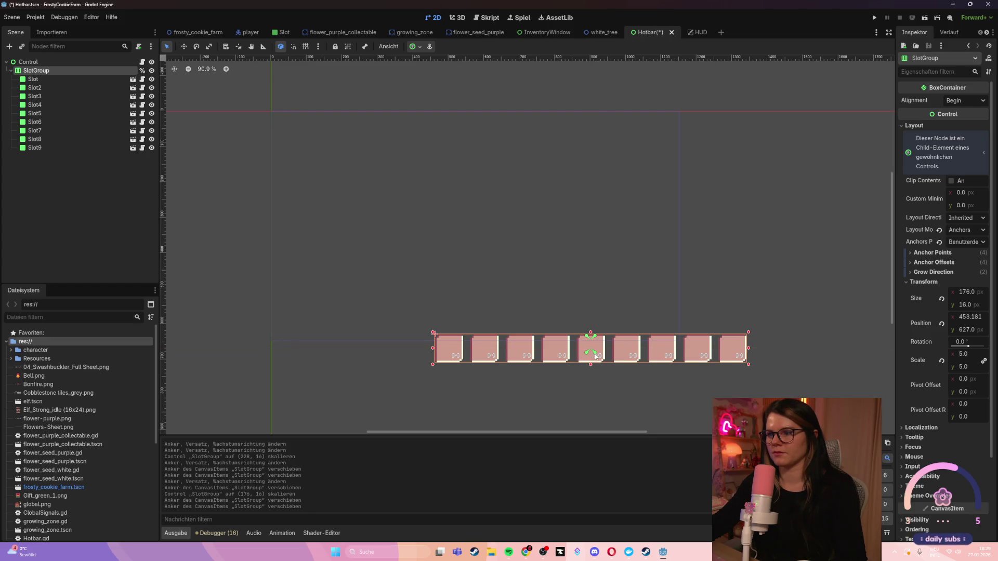
drag(595, 352, 591, 341)
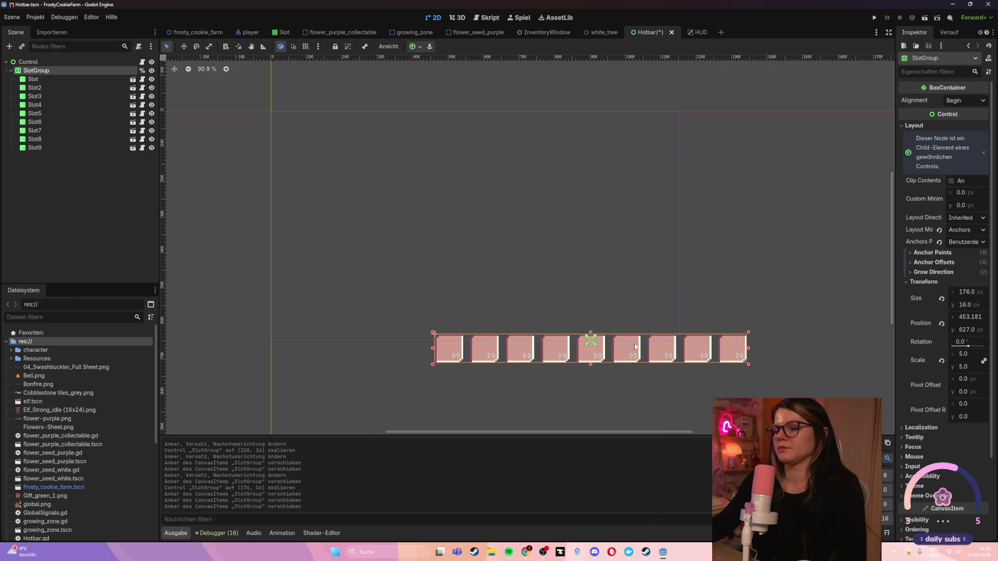
mouse_move(601, 345)
mouse_down()
mouse_move(595, 336)
mouse_move(599, 350)
mouse_up()
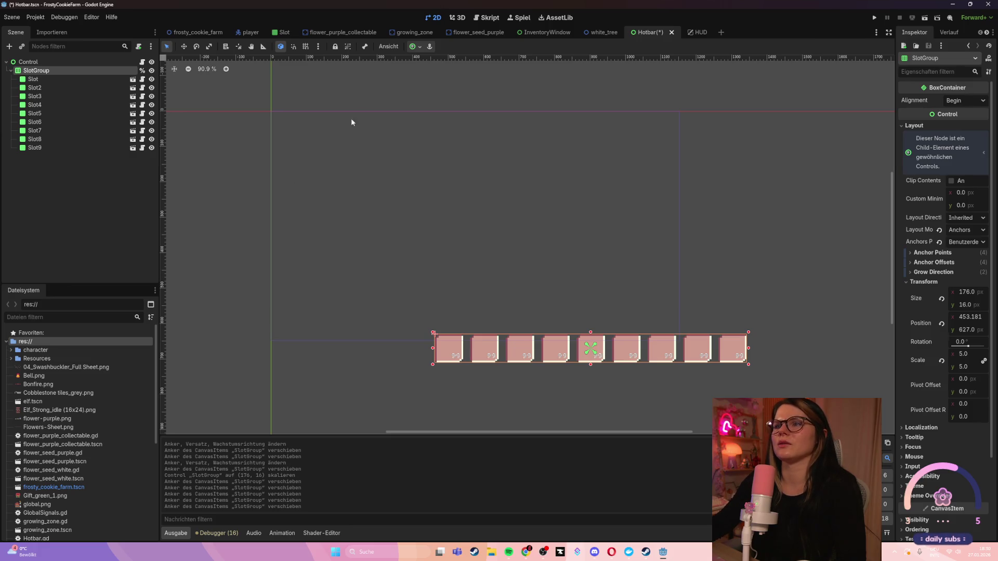
click(414, 46)
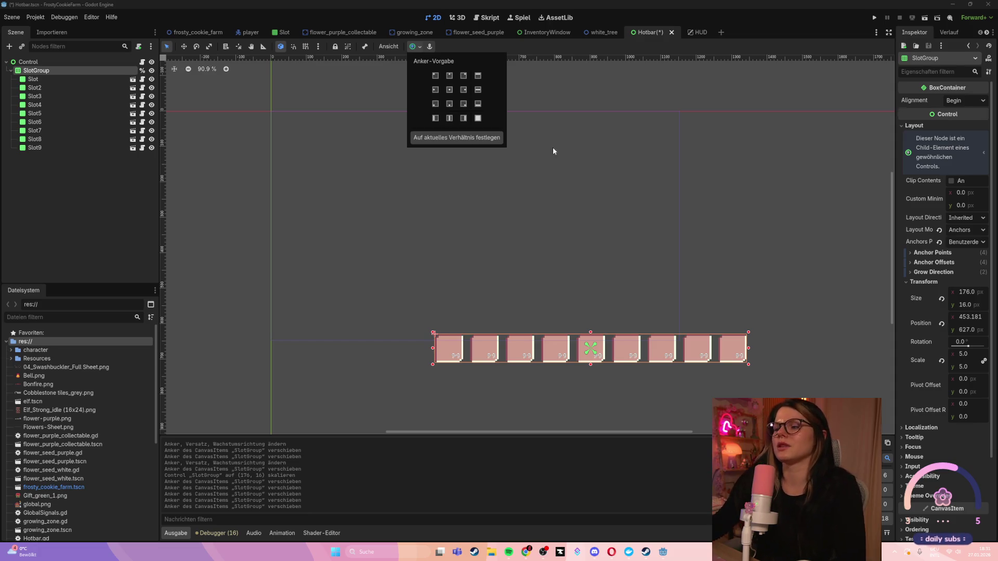
Select all the slots and set their horizontal and vertical sizing to centre.
click(646, 368)
click(711, 372)
drag(711, 372, 350, 289)
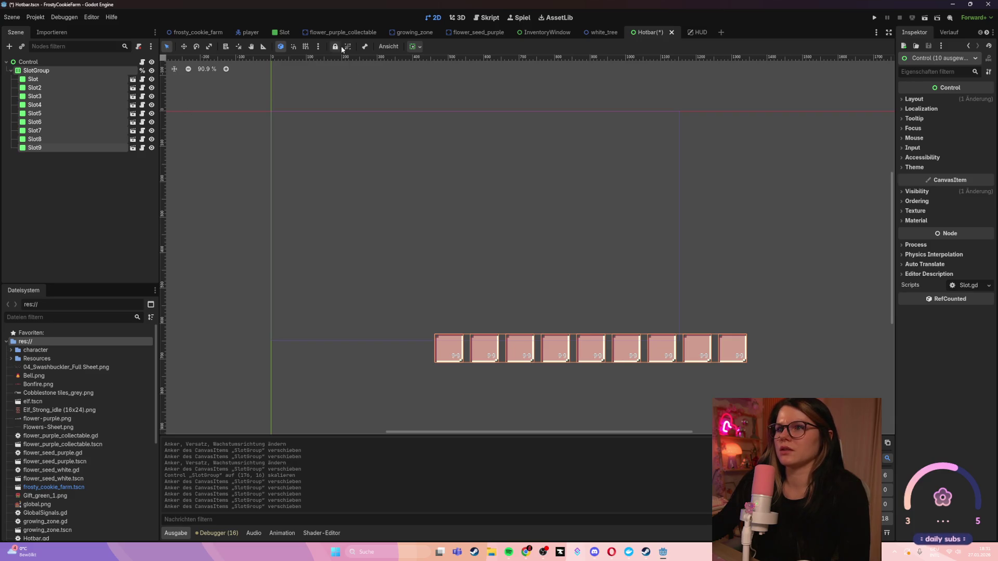
click(420, 46)
click(438, 75)
click(437, 124)
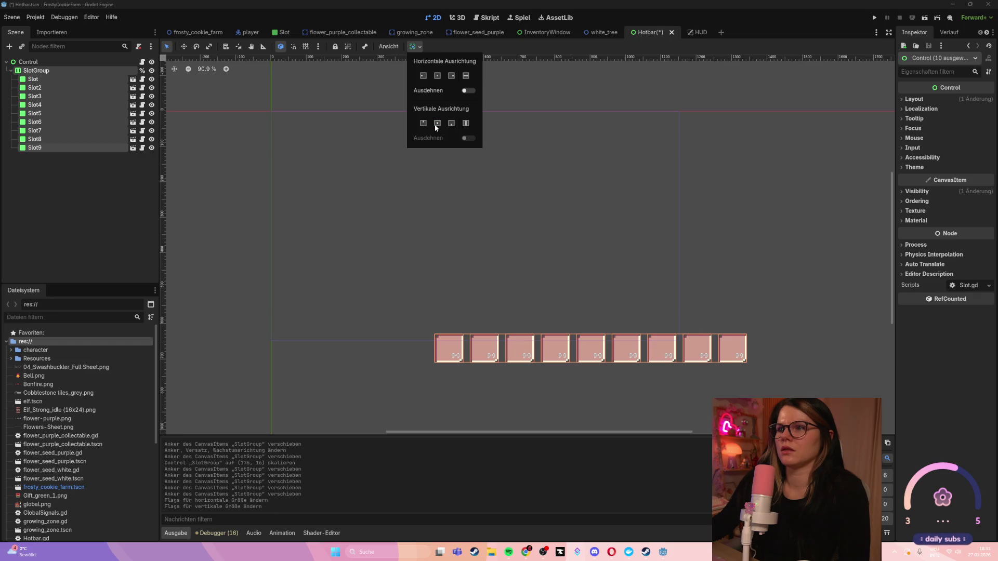
click(451, 124)
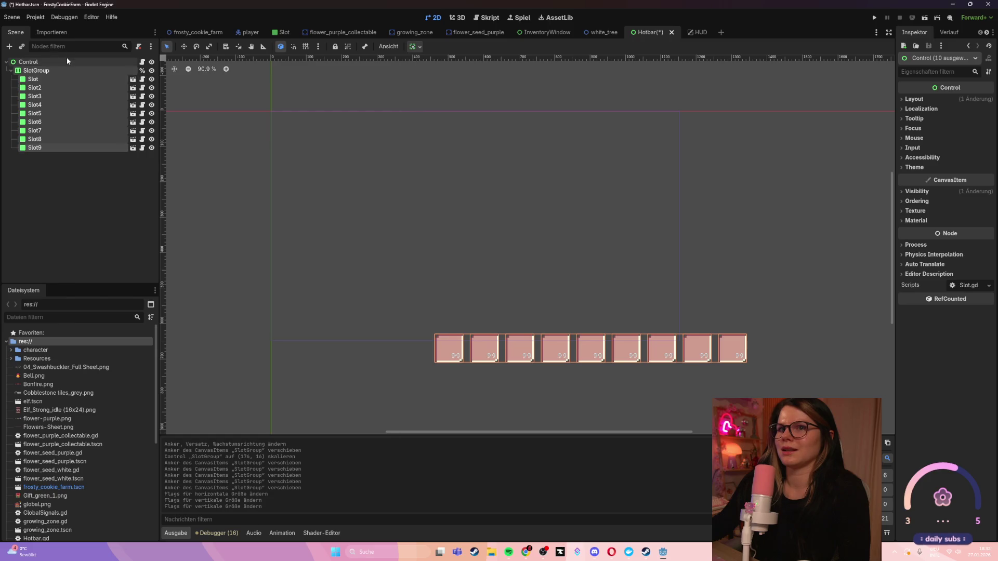
Anchor SlotGroup at the bottom centre of the screen.
click(36, 70)
click(415, 47)
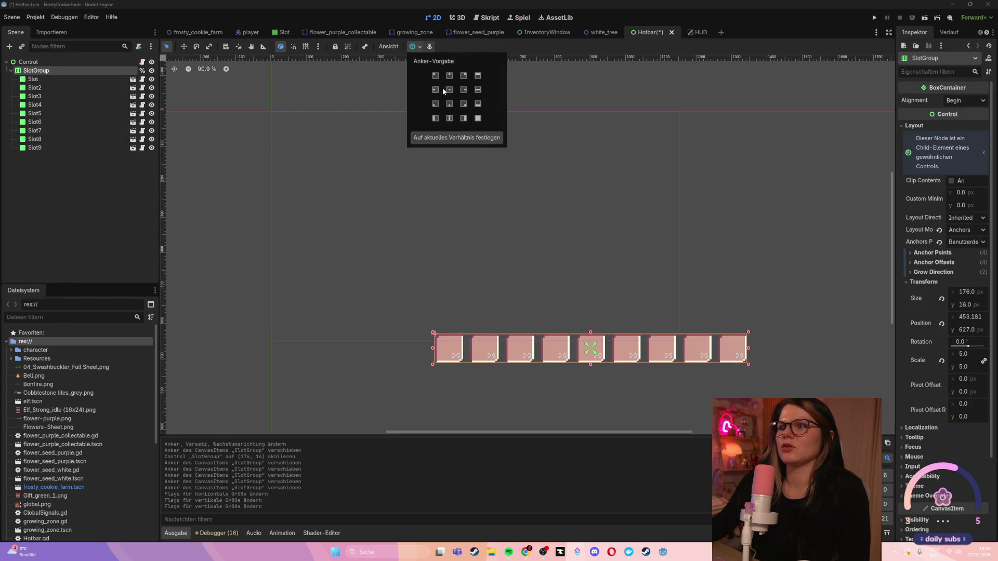
click(452, 106)
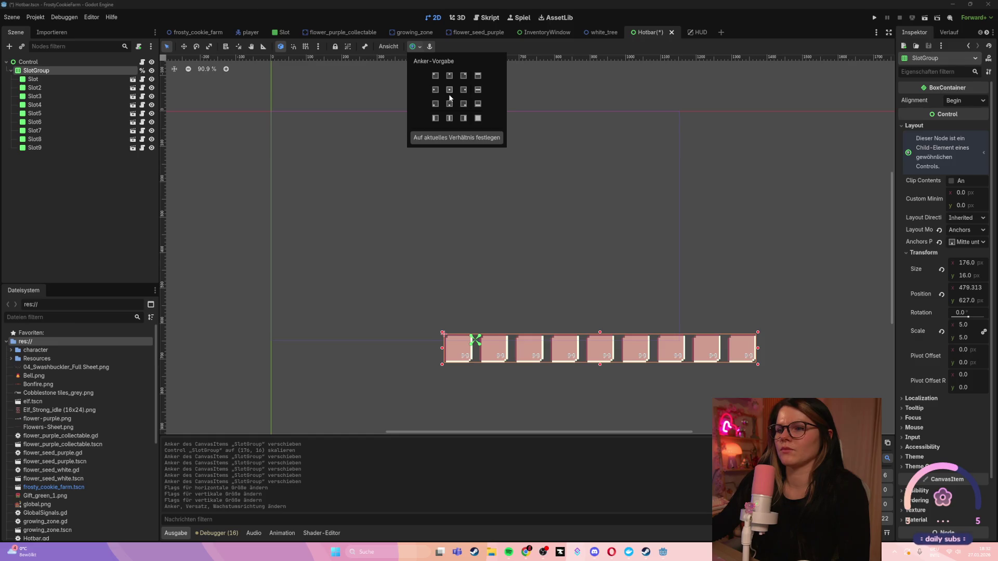
scroll(429, 298, down, 3)
click(429, 295)
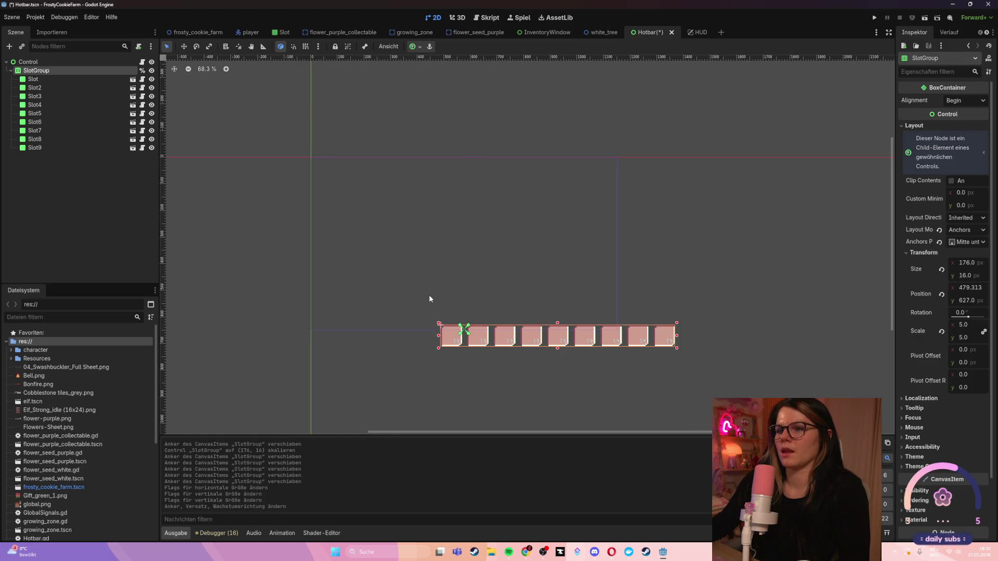
Check the root Control and Slot3, then give all nine slots horizontal Shrink Center sizing.
click(450, 323)
click(467, 333)
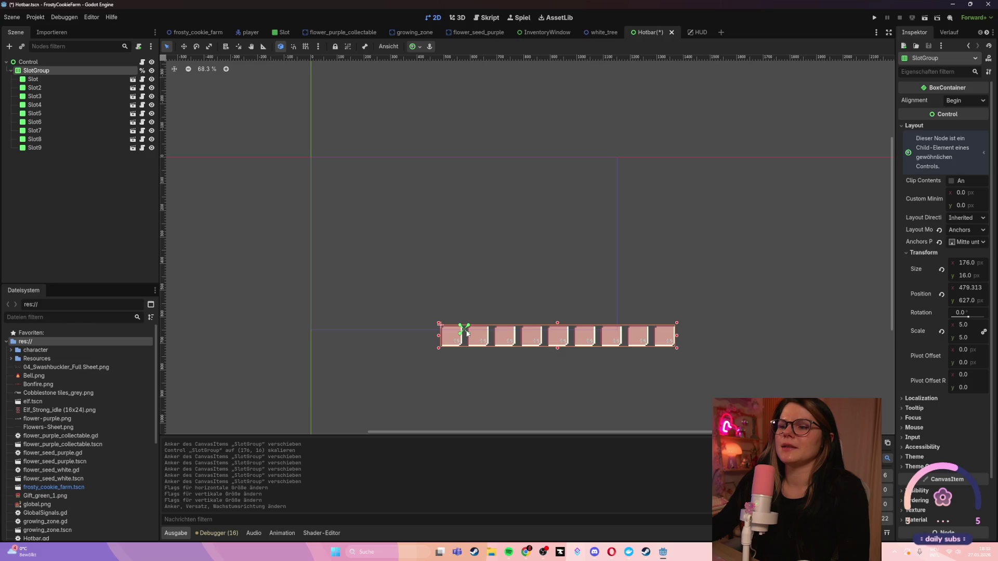
click(465, 308)
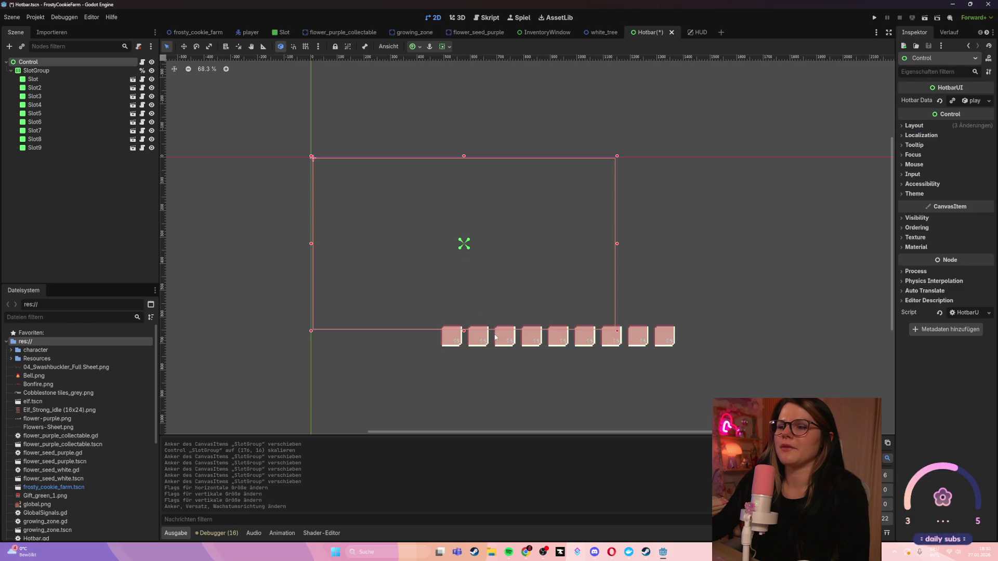
click(490, 334)
click(46, 78)
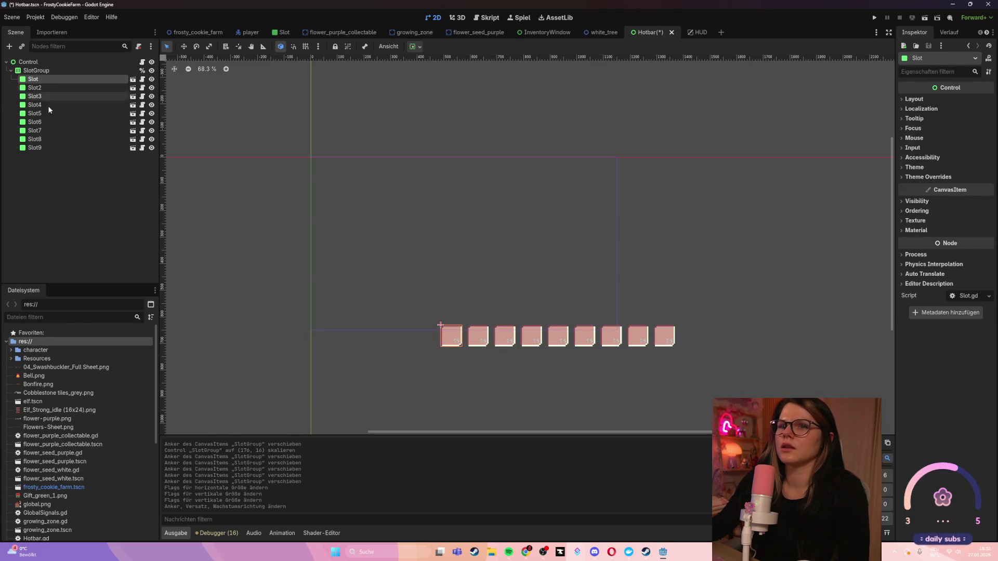
shift+click(43, 148)
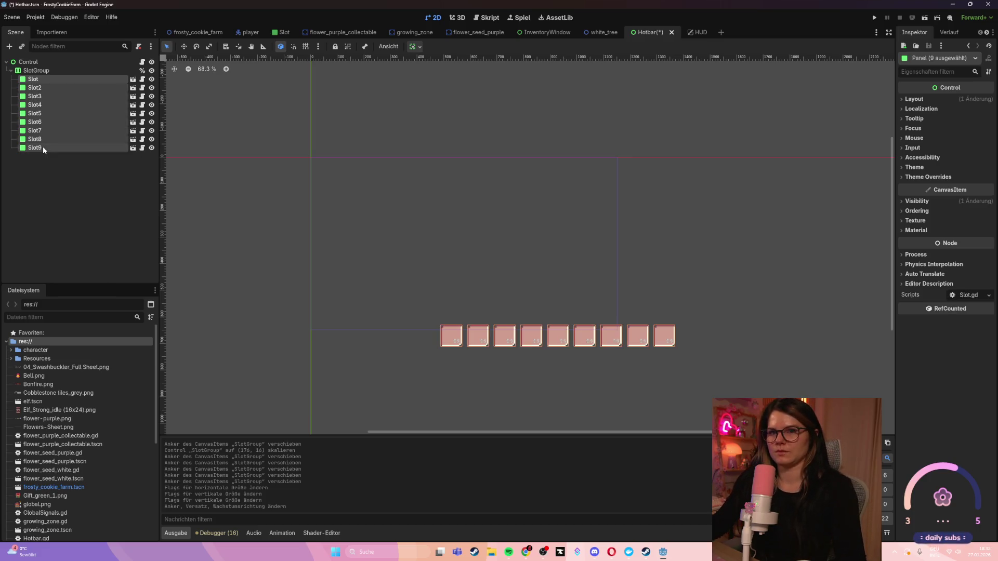
click(416, 46)
click(438, 75)
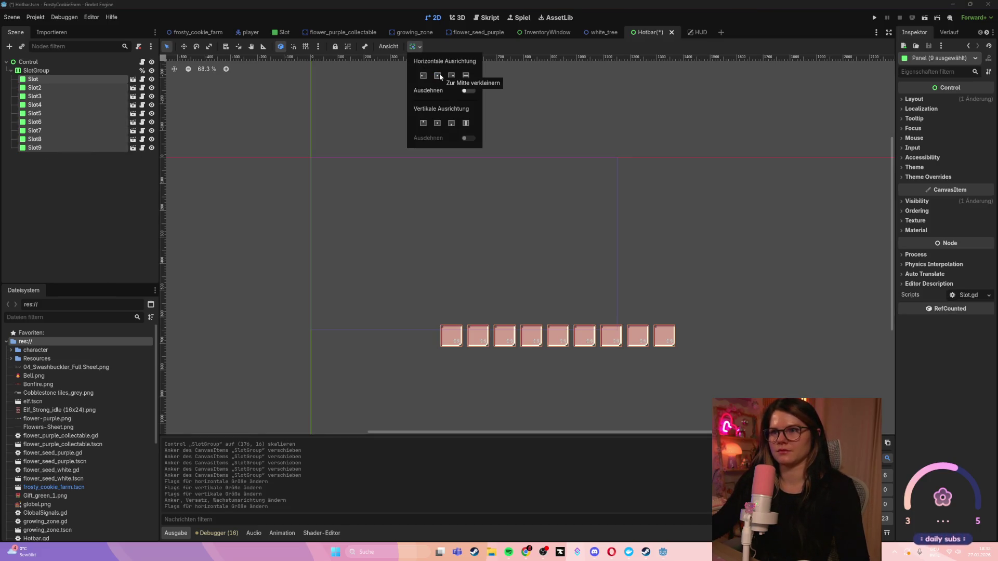
click(43, 73)
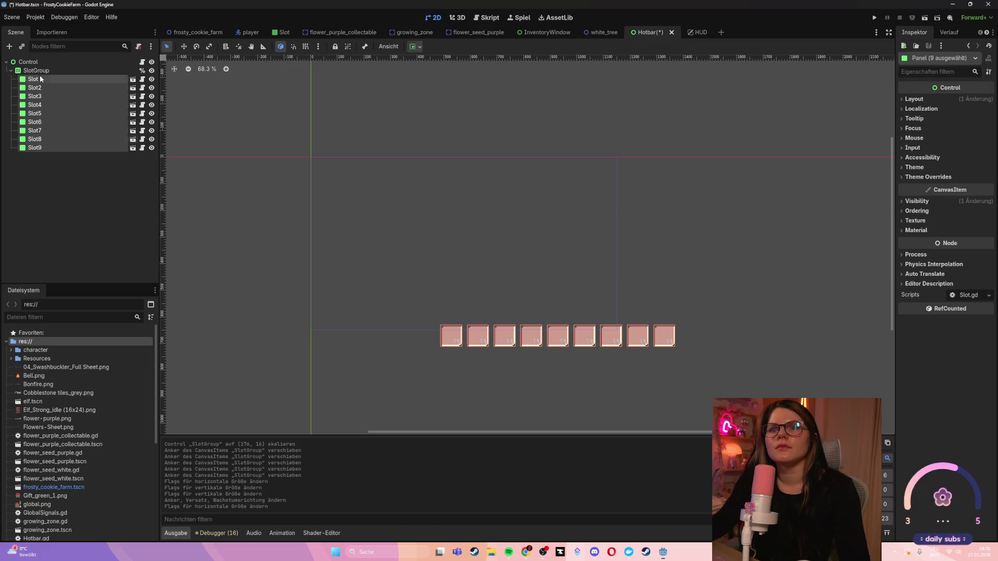
Try the Center anchor preset on SlotGroup, then switch it to Bottom Left.
click(43, 73)
click(413, 47)
click(449, 90)
click(449, 89)
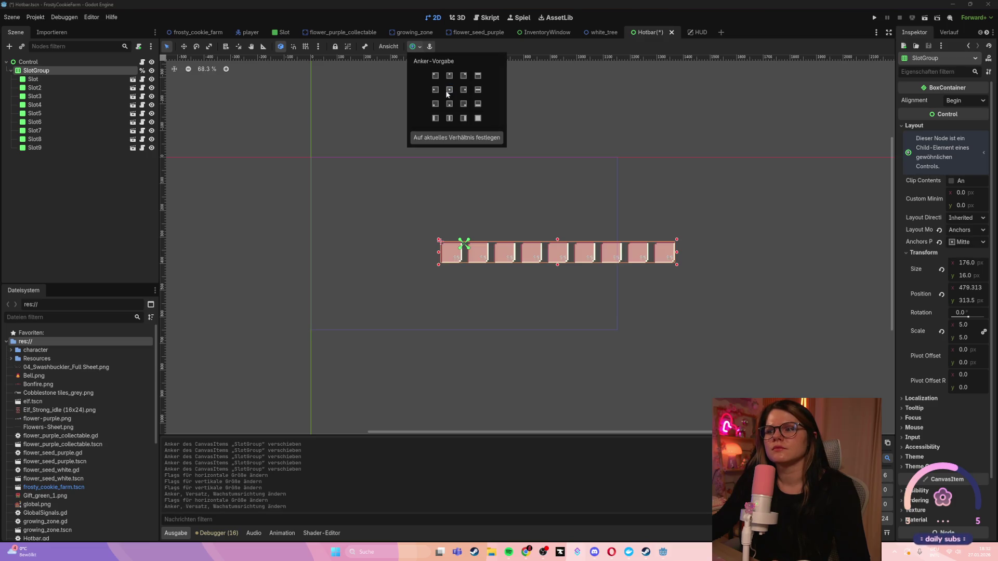
click(449, 104)
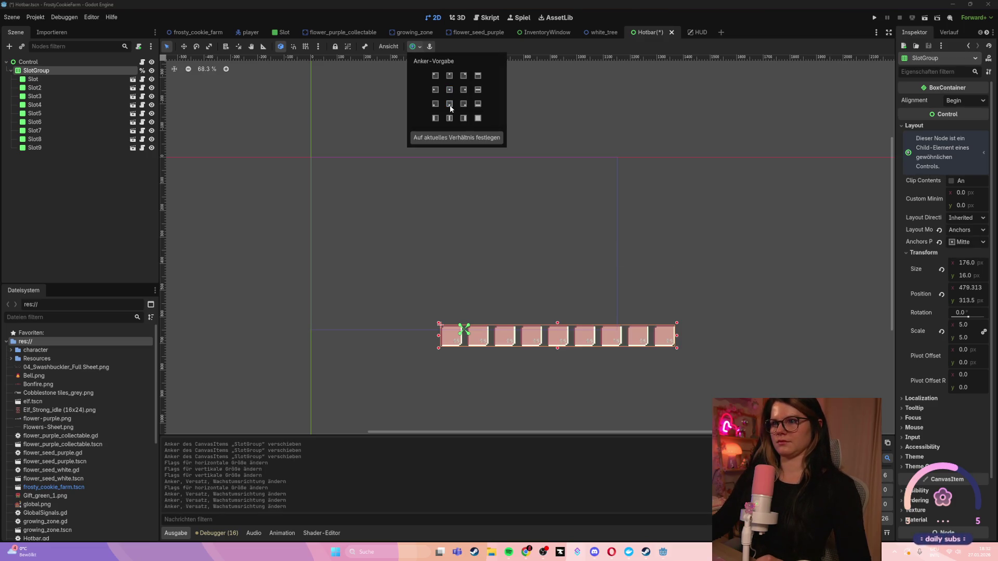
click(436, 104)
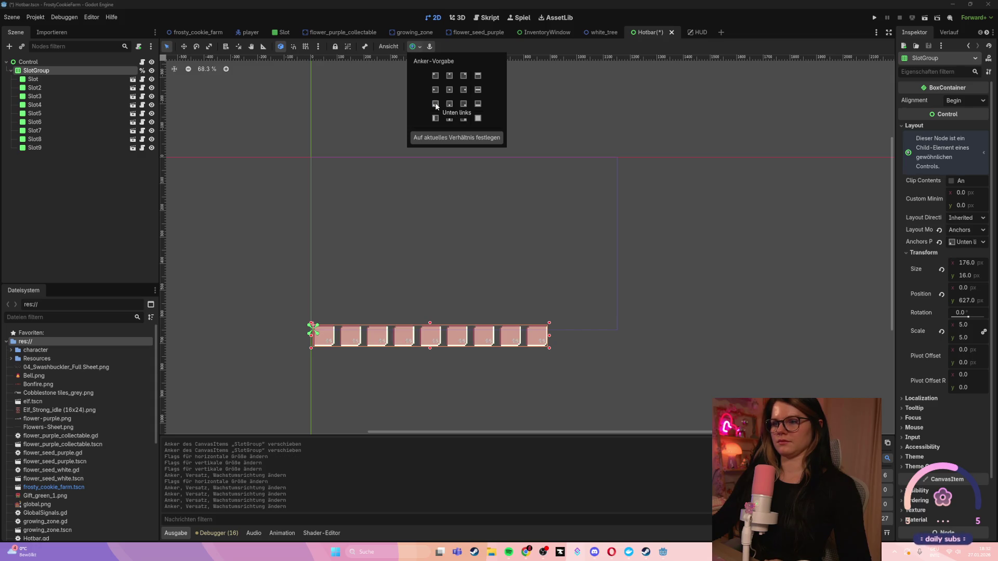
click(449, 343)
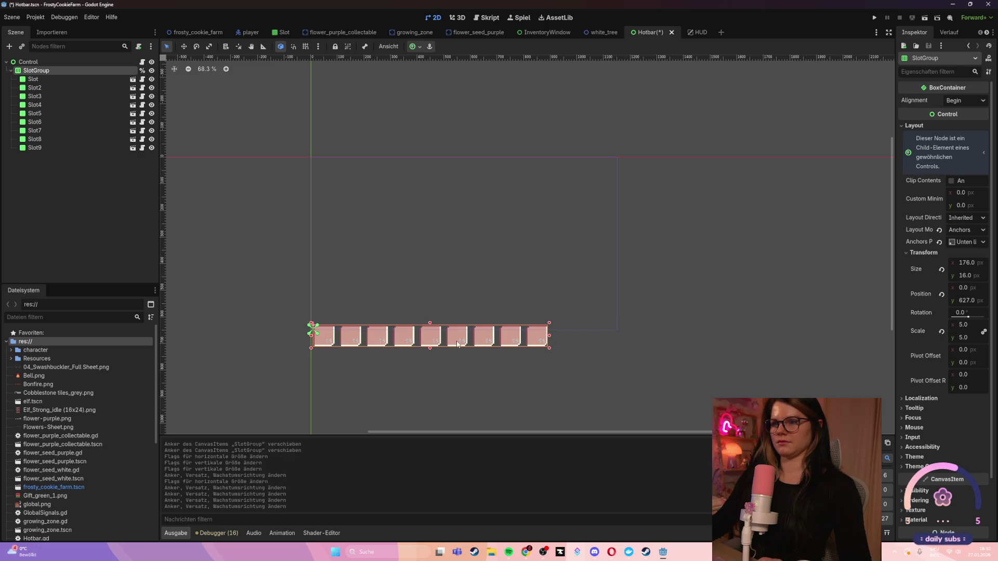
Compare Slot5 with SlotGroup, then fit SlotGroup's anchors to its rect and anchor it bottom-centre.
click(457, 344)
click(36, 70)
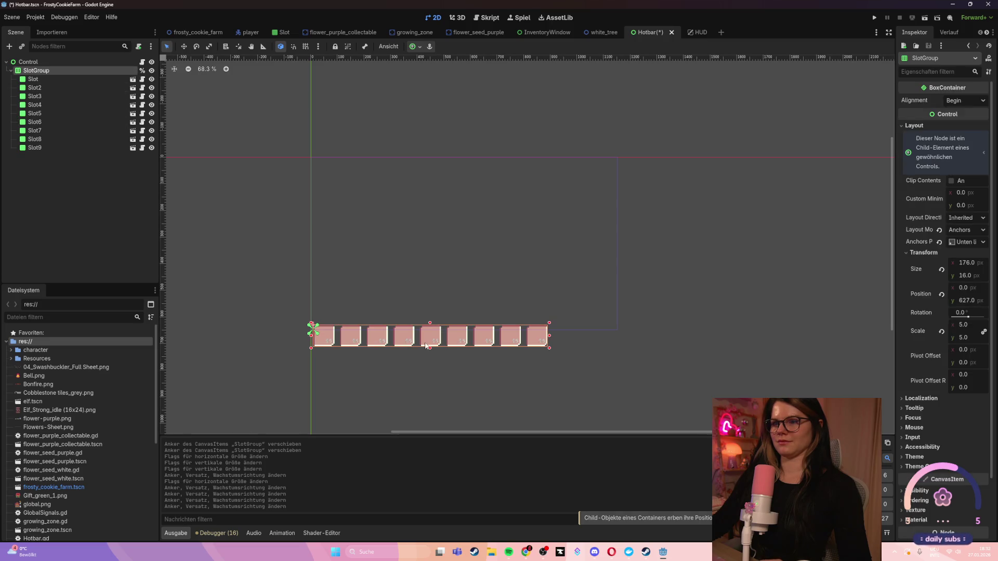
click(430, 343)
click(445, 342)
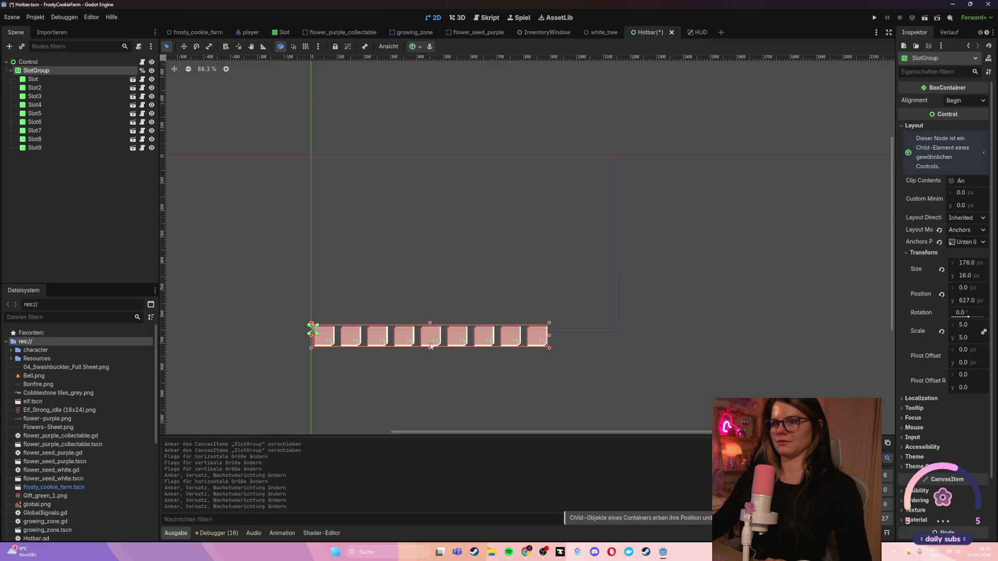
click(410, 47)
click(438, 138)
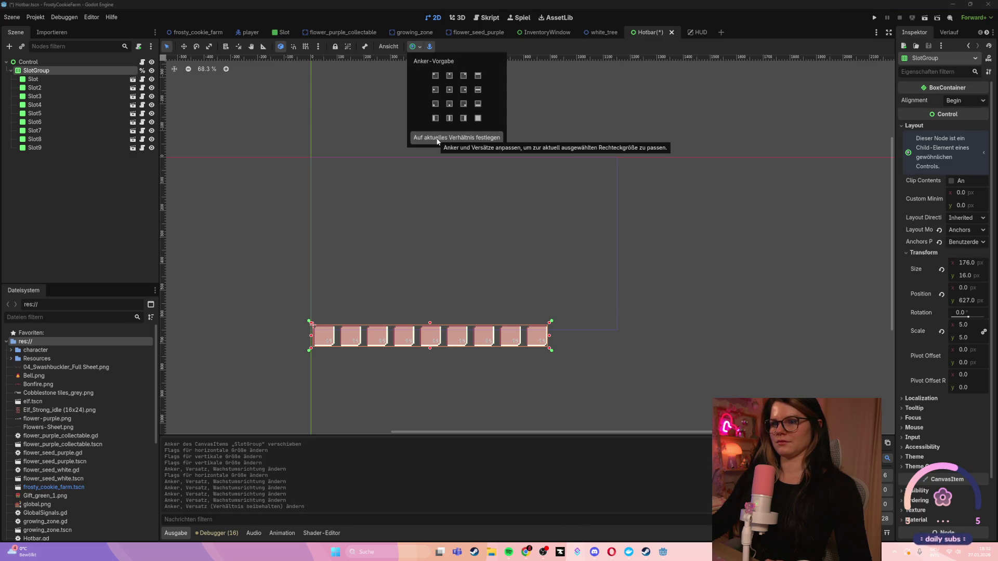
click(449, 104)
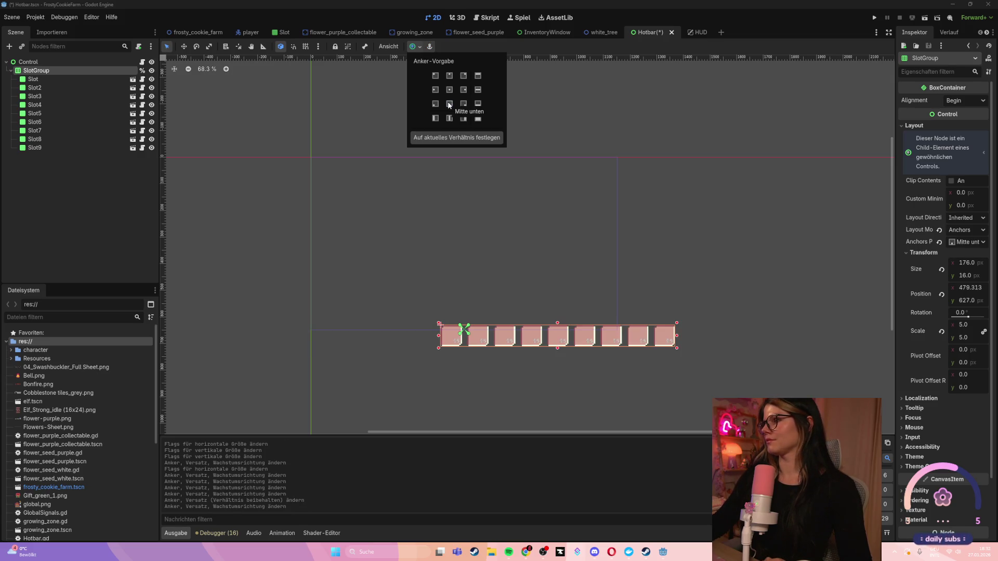
click(968, 99)
Set SlotGroup's alignment to Center and inspect Slot9.
click(968, 99)
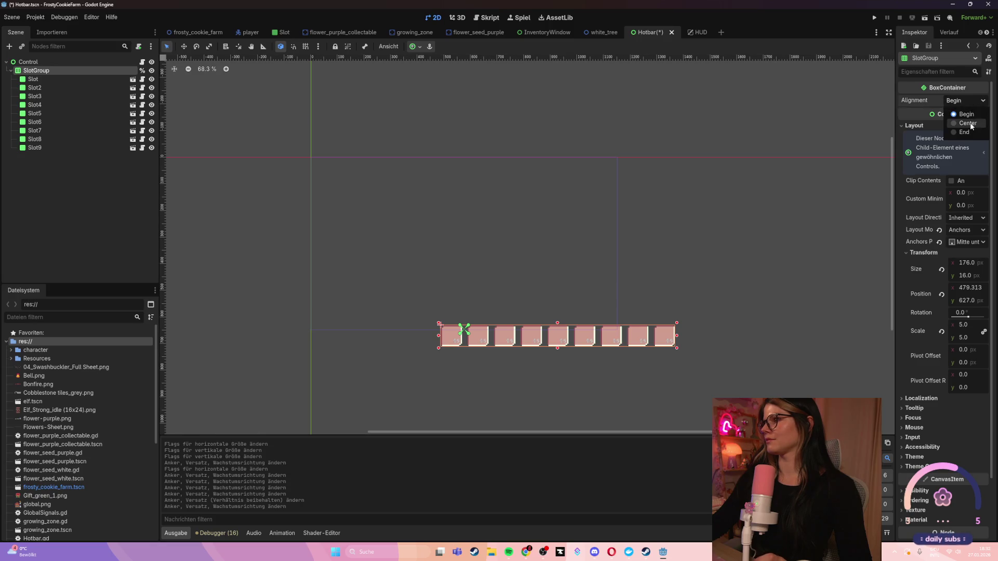
click(970, 125)
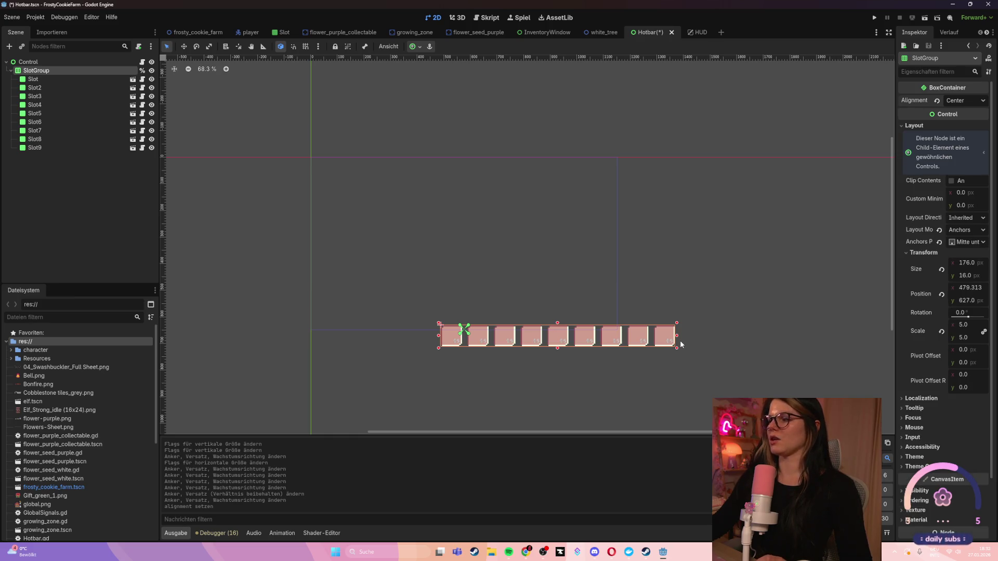
click(664, 337)
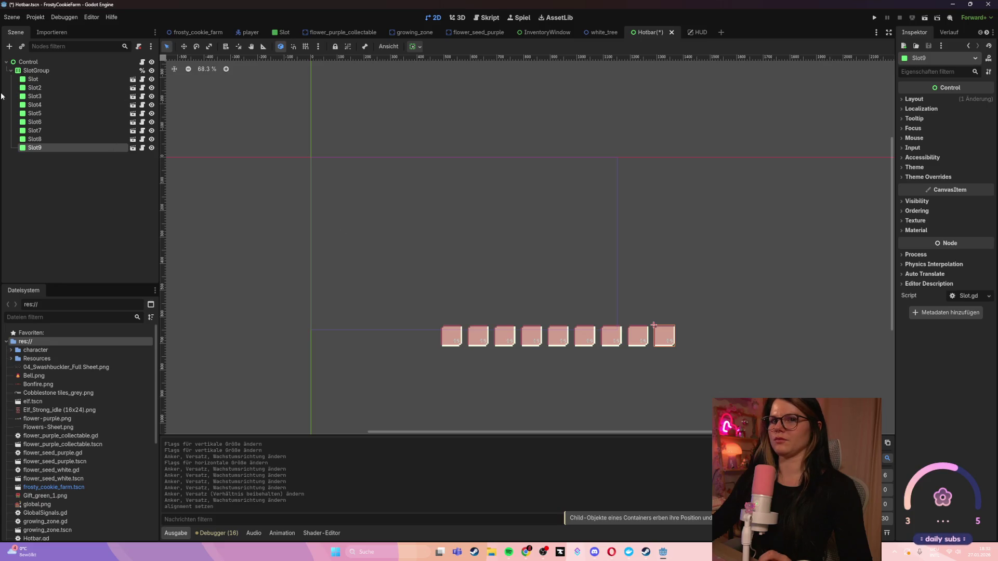
Move SlotGroup up-left to x 128.313, y 533.5 and save the Hotbar scene.
click(26, 71)
double_click(21, 72)
mouse_move(542, 238)
mouse_down()
mouse_move(497, 145)
mouse_move(435, 210)
mouse_move(449, 208)
mouse_move(448, 221)
mouse_up()
scroll(406, 332, up, 1)
scroll(375, 317, down, 2)
click(318, 279)
key(ctrl+s)
Run the game, walk the character down and back up, then close the game.
key(F5)
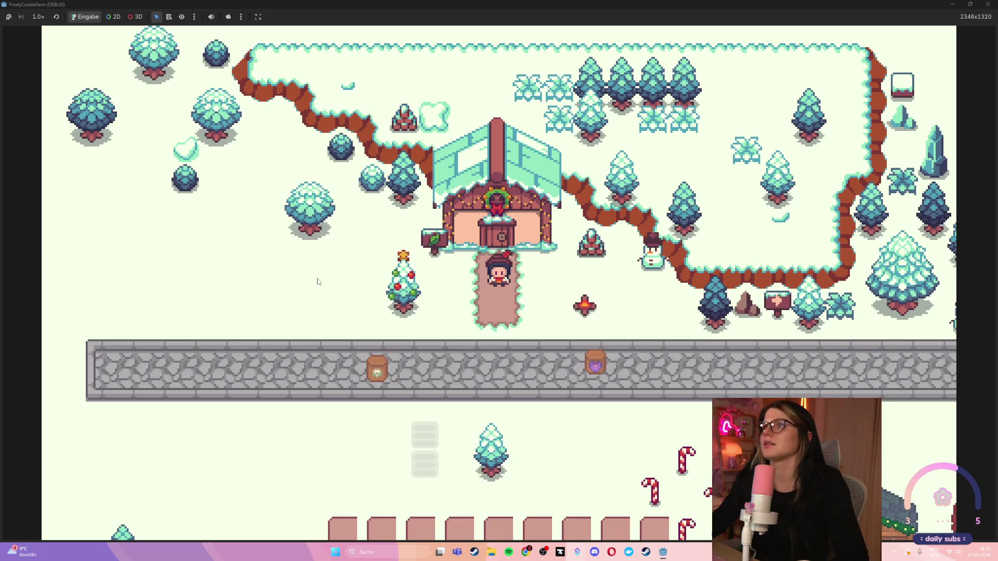
key(Down)
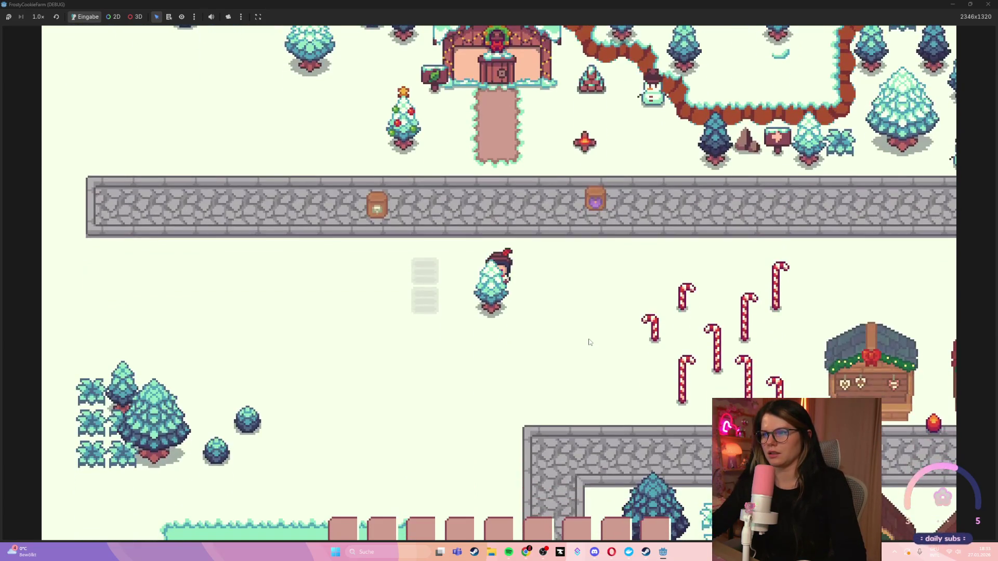
key(Up)
key(Up)
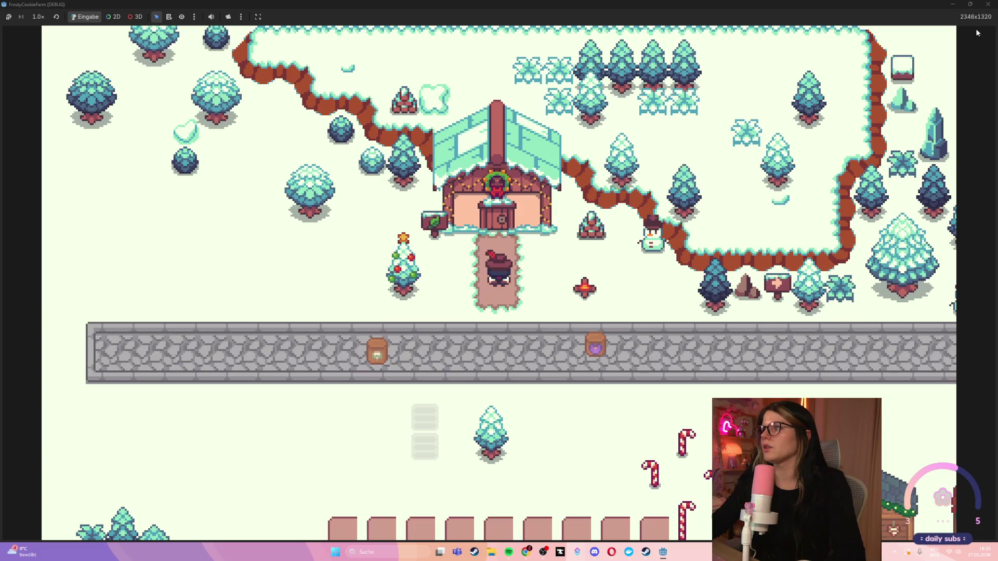
click(995, 4)
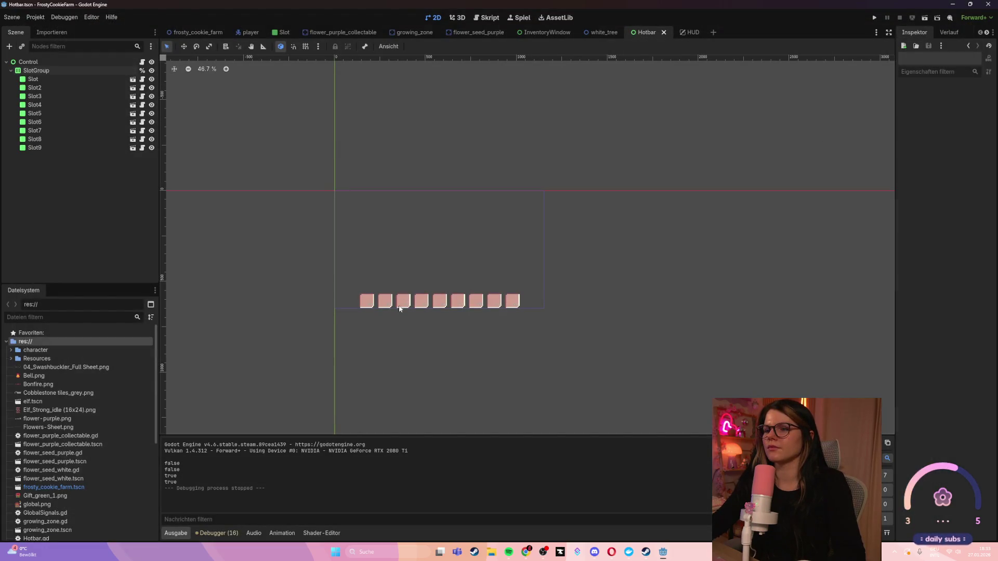
click(54, 70)
Nudge SlotGroup upward, run the game, and plant seeds from the bag onto the planters.
key(Up)
key(Up)
key(Up)
key(Up)
key(Up)
key(Up)
key(F5)
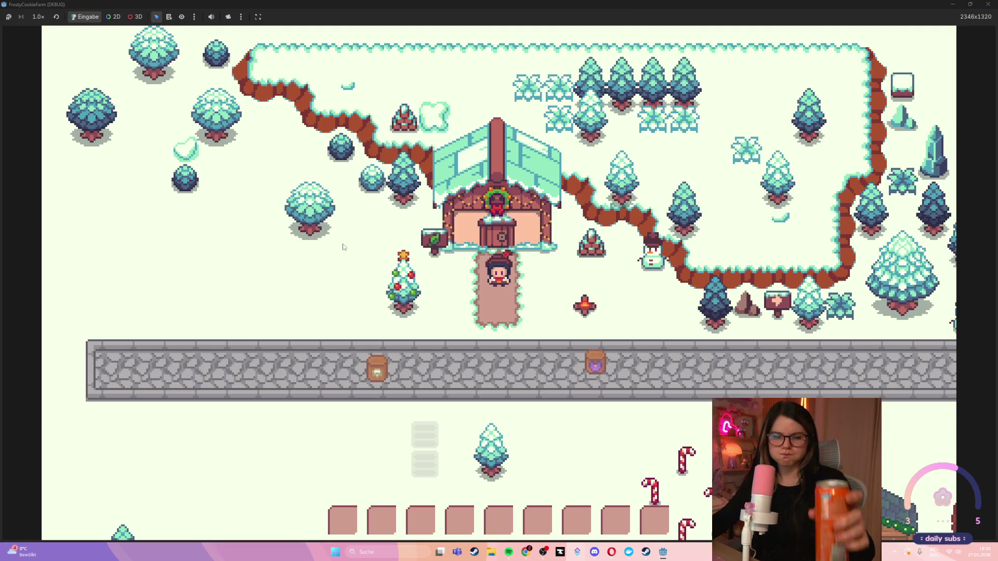
key(s)
key(e)
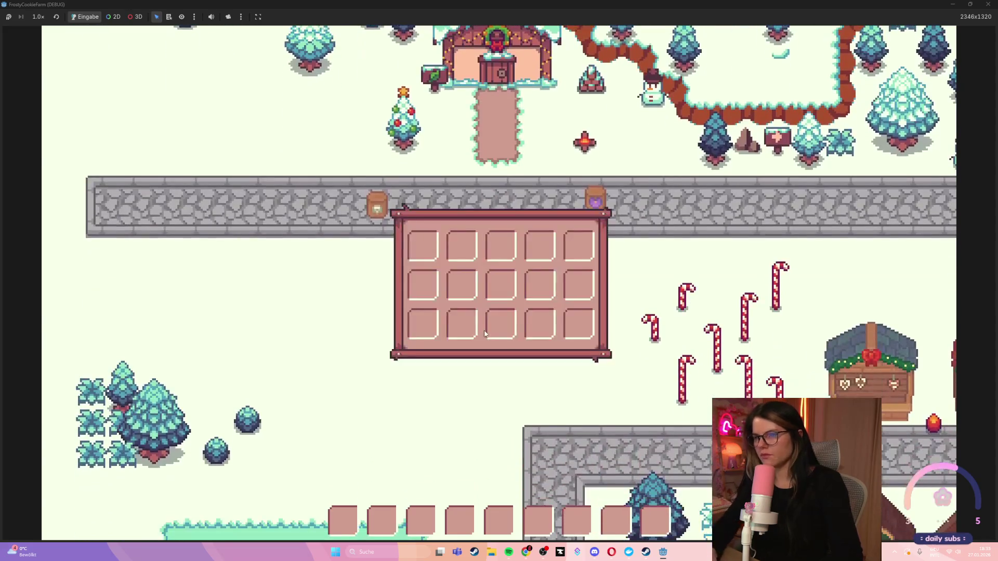
key(e)
key(d)
key(s)
mouse_move(504, 271)
mouse_down()
mouse_move(371, 270)
mouse_move(396, 258)
mouse_up()
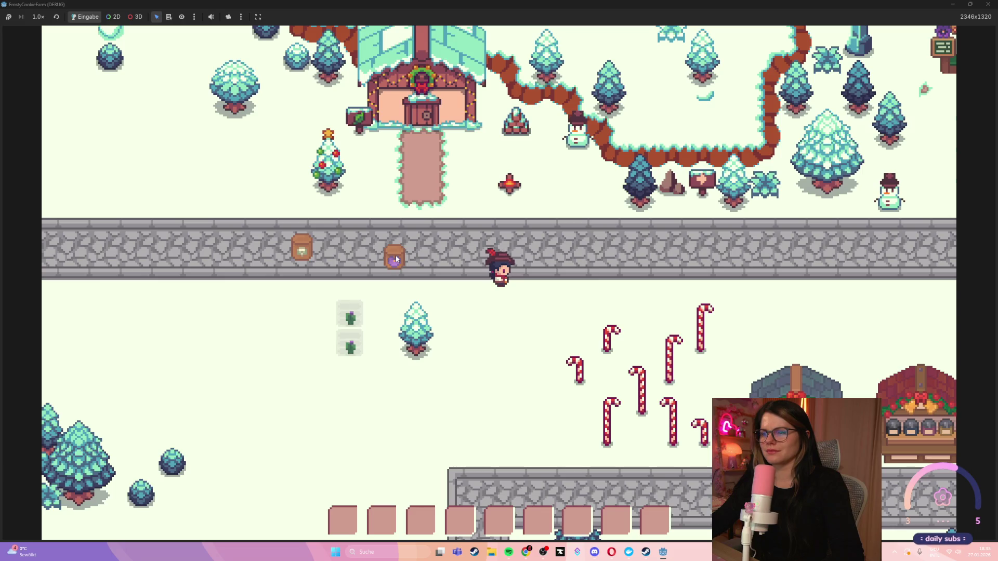
Walk the character over to the planters and plant a purple flower.
key(a)
key(s)
key(s)
key(d)
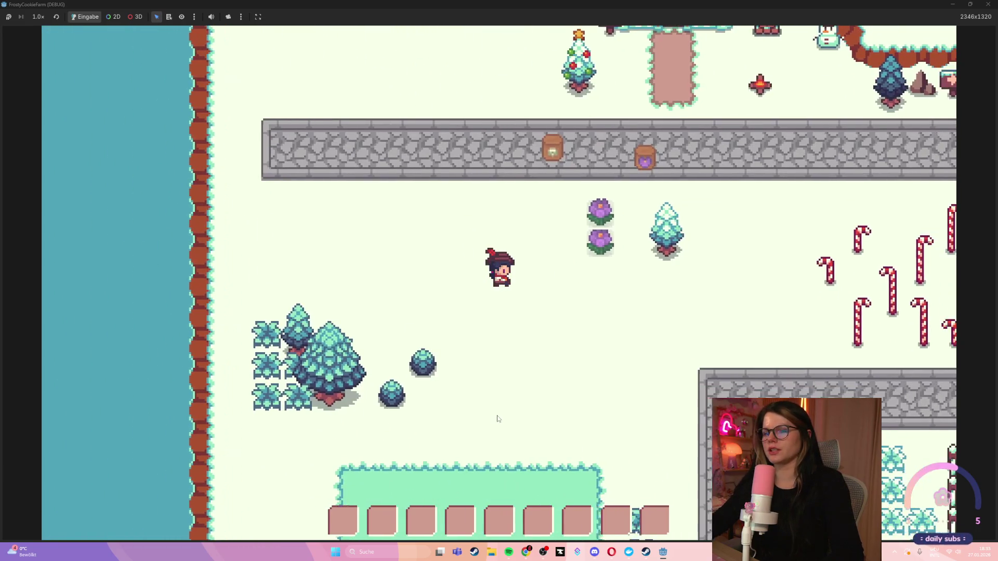
key(w)
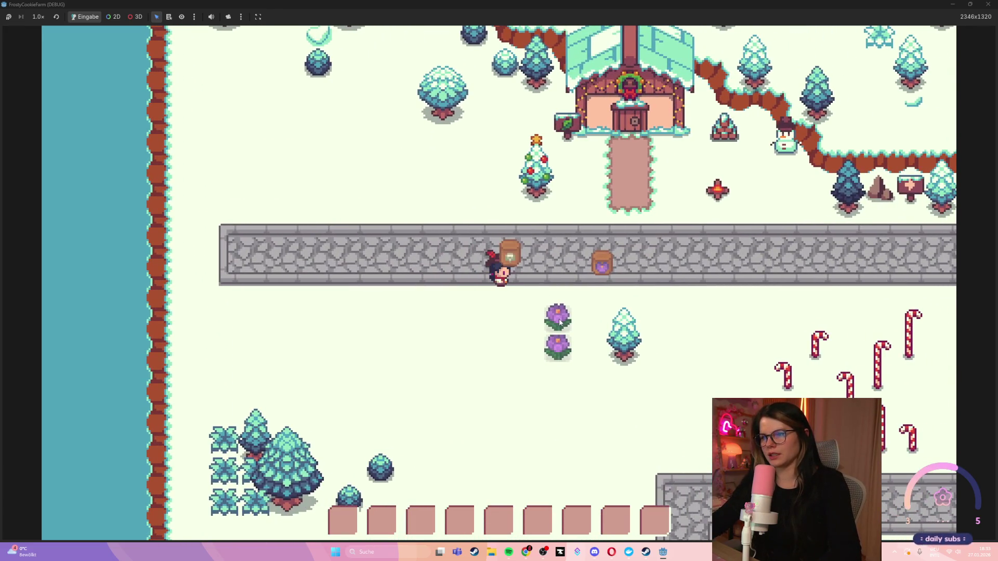
key(s)
key(d)
click(500, 294)
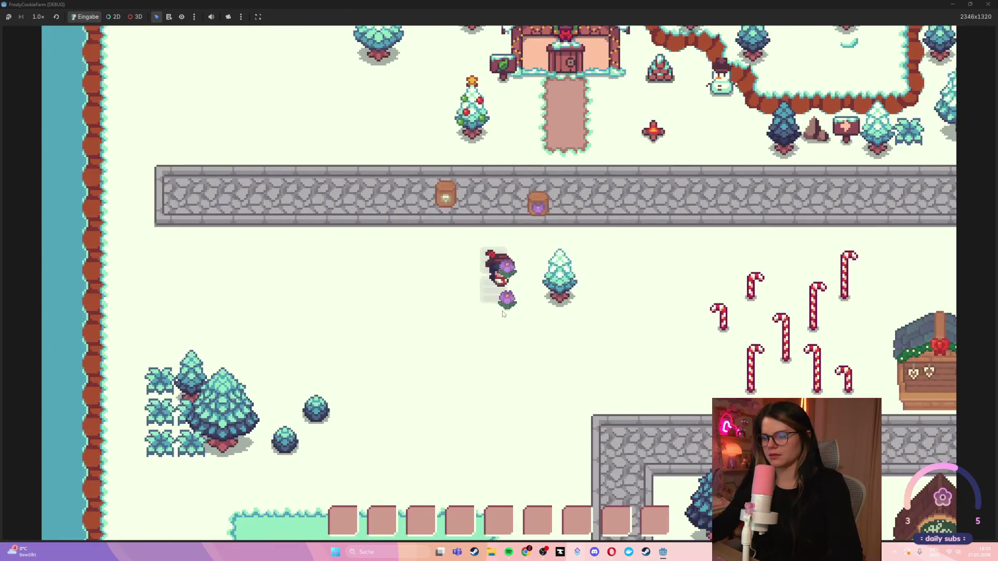
Drag the seed bag from inventory slot 1 onto the hotbar.
key(i)
key(i)
key(s)
key(w)
key(i)
mouse_move(422, 249)
mouse_down()
mouse_move(425, 407)
mouse_move(341, 518)
mouse_up()
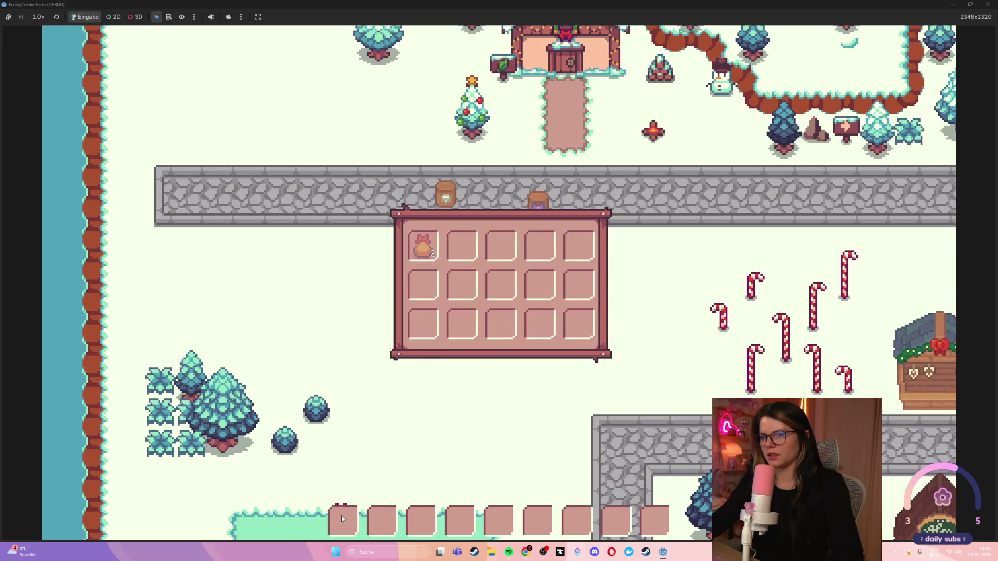
mouse_move(422, 249)
mouse_down()
mouse_move(412, 318)
mouse_move(343, 536)
mouse_move(347, 522)
mouse_up()
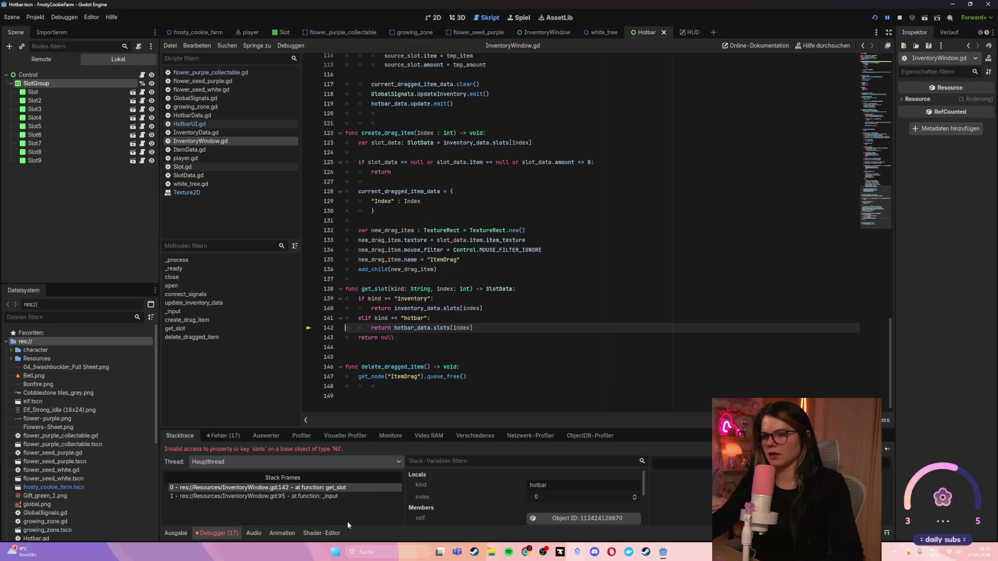
Inspect lines 133 and 135 of InventoryWindow.gd, then open frosty_cookie_farm and select its HUD node.
click(538, 237)
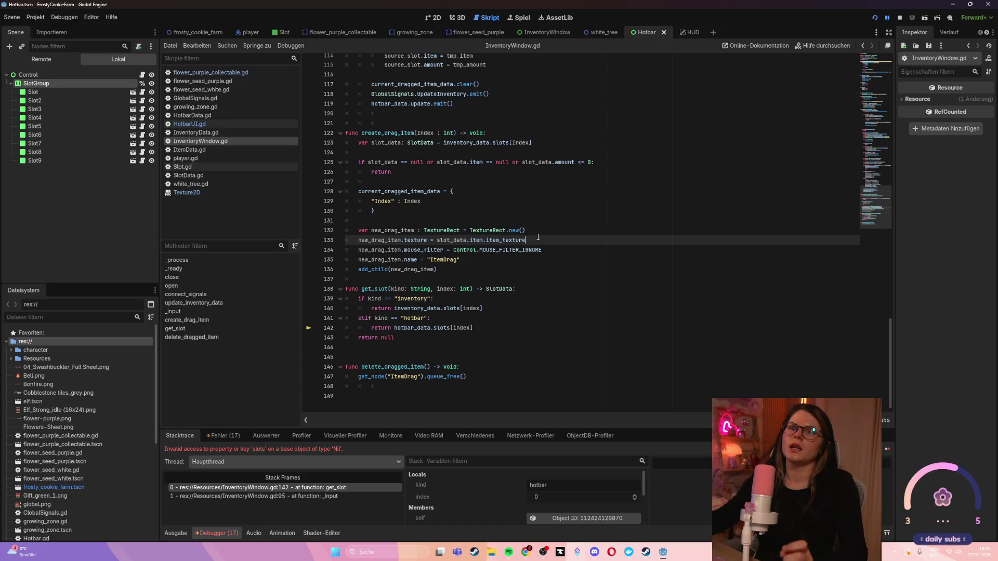
click(572, 262)
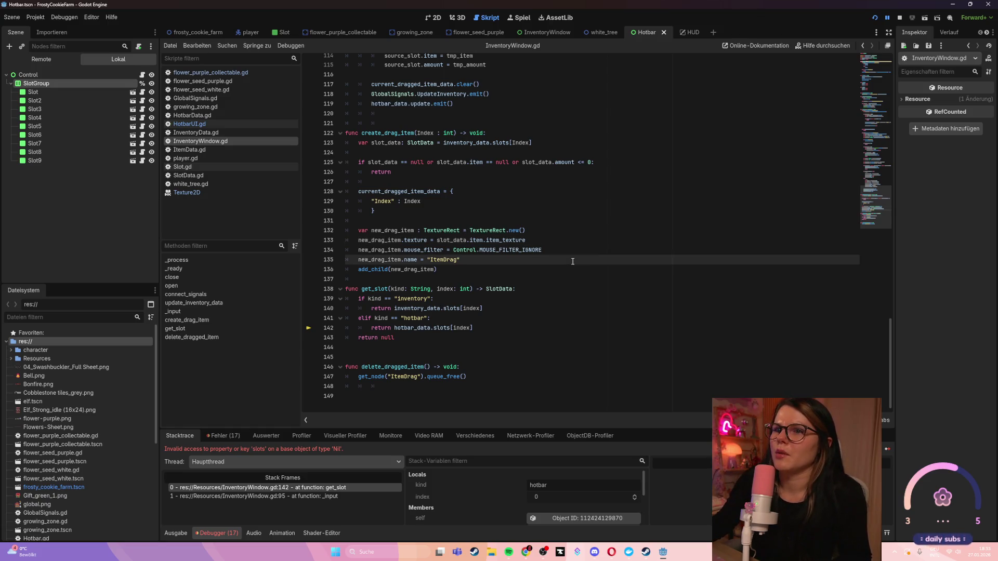
click(249, 33)
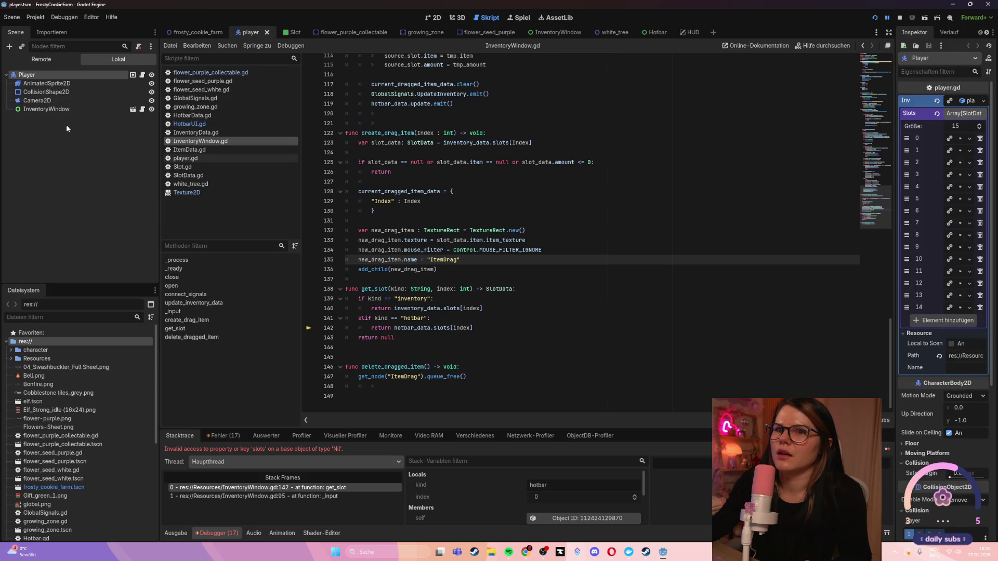
click(198, 33)
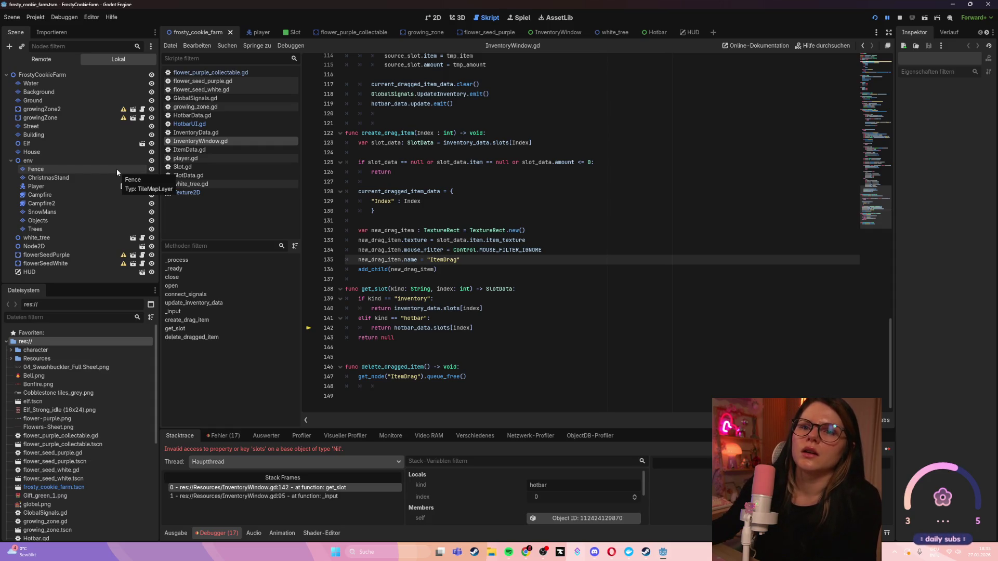
click(50, 269)
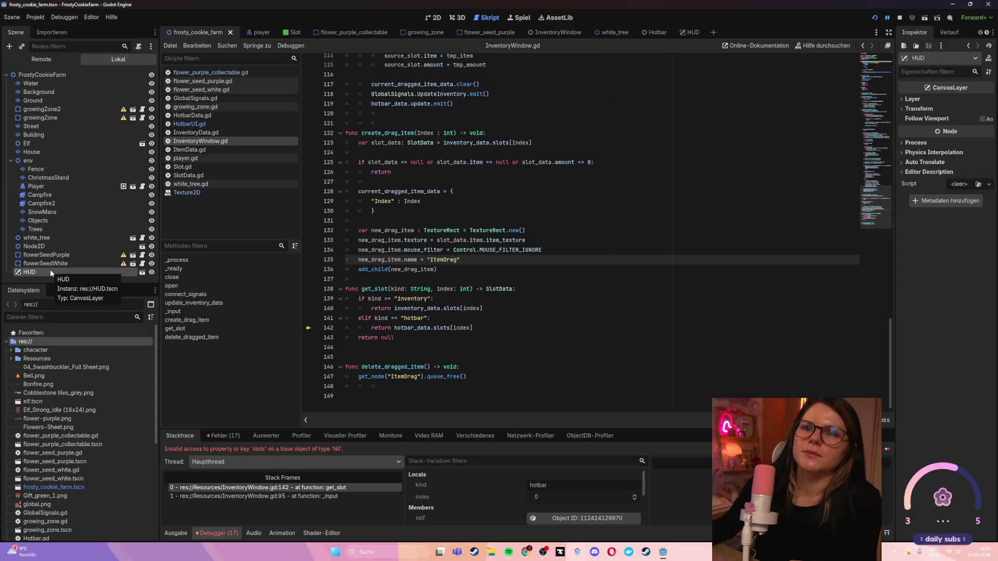
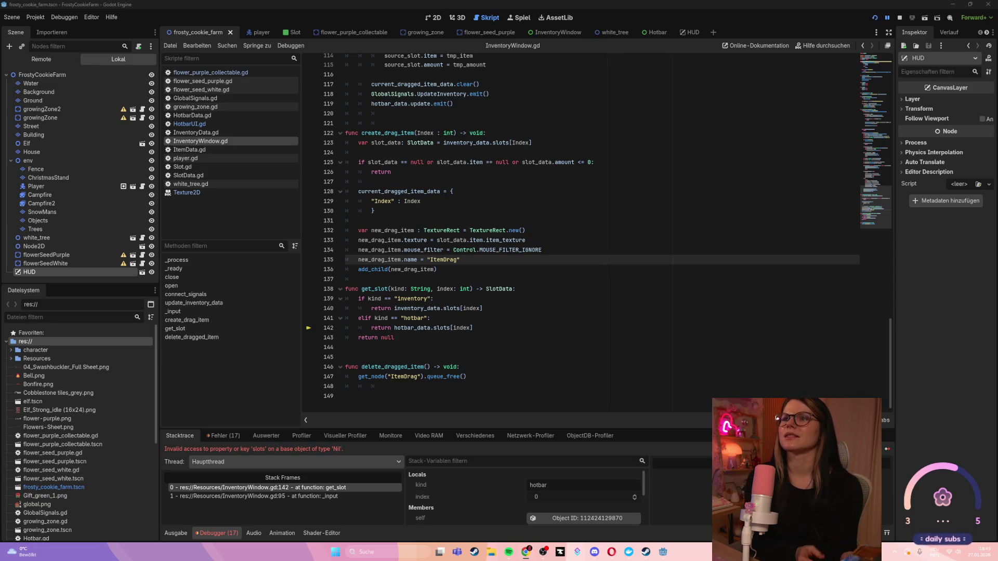
From line 134 of InventoryWindow.gd, run the FrostyCookieFarm project in debug mode with F5.
click(626, 251)
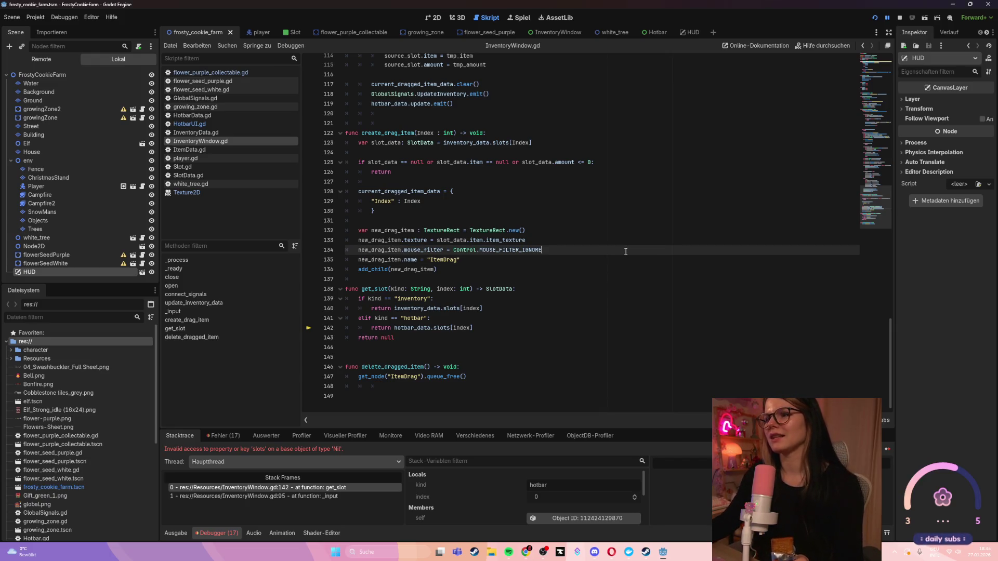
key(F5)
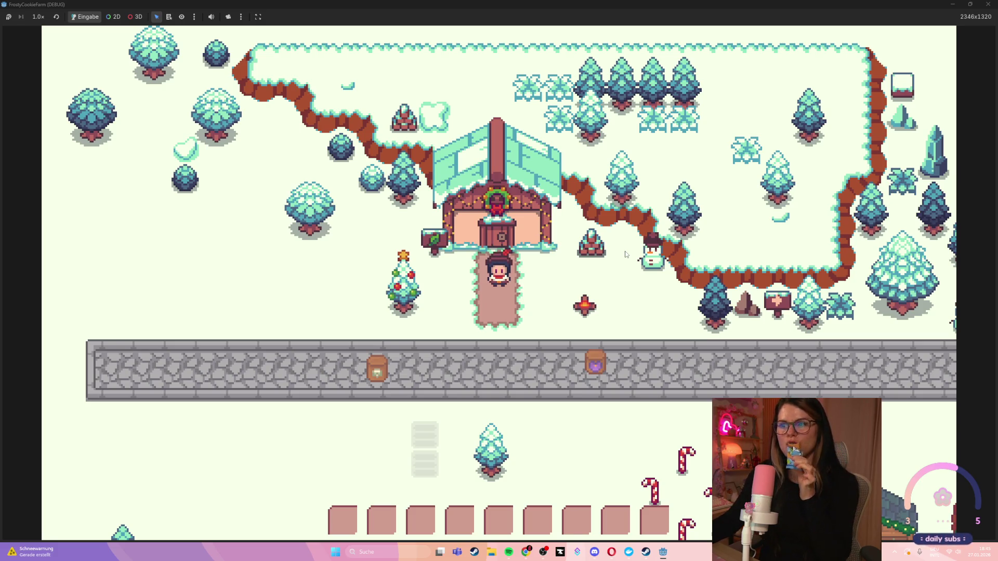
Walk off the path, plant purple seeds on two soil tiles, and harvest both flowers.
key(s)
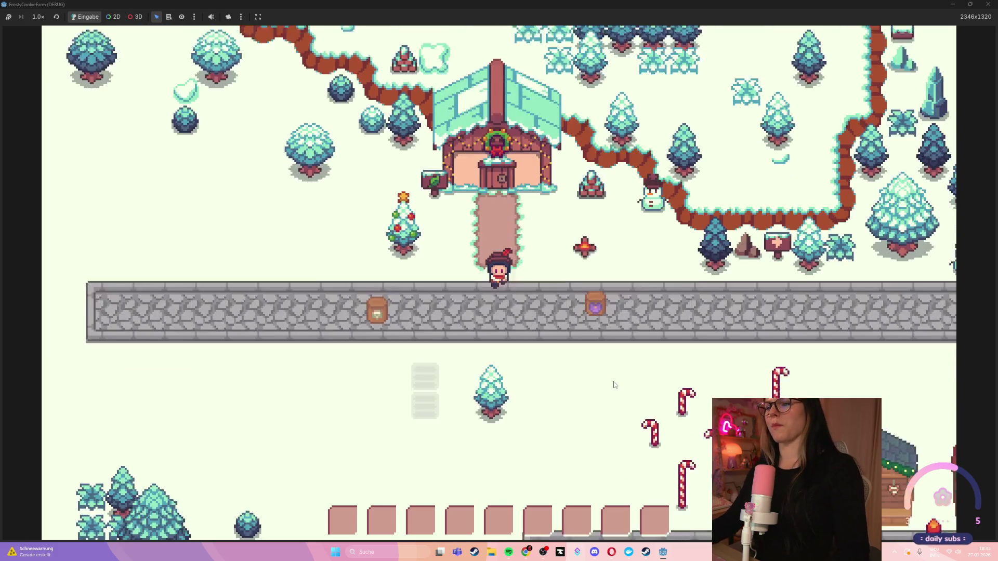
mouse_move(598, 179)
mouse_down()
mouse_move(595, 208)
mouse_move(406, 284)
mouse_move(442, 213)
mouse_up()
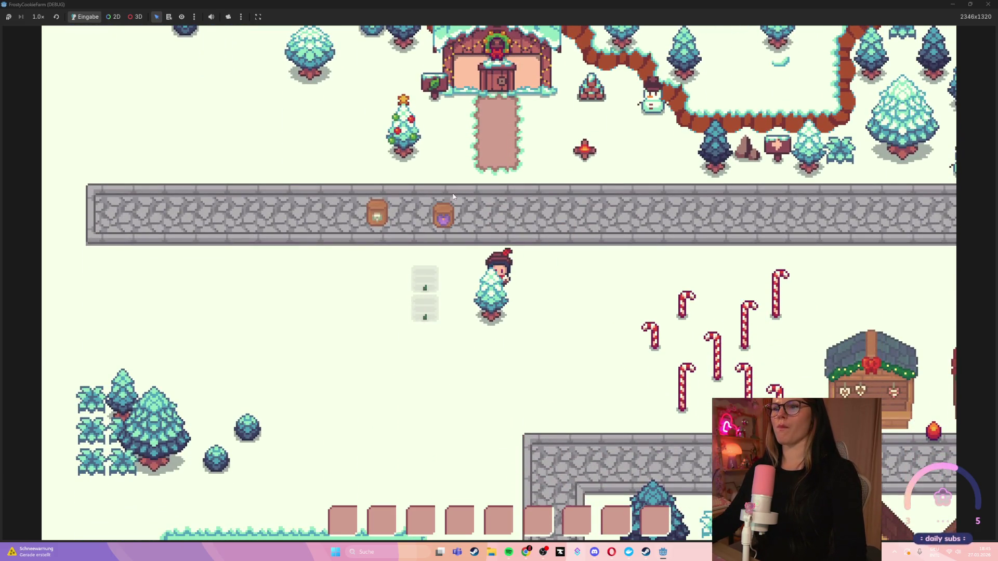
key(a)
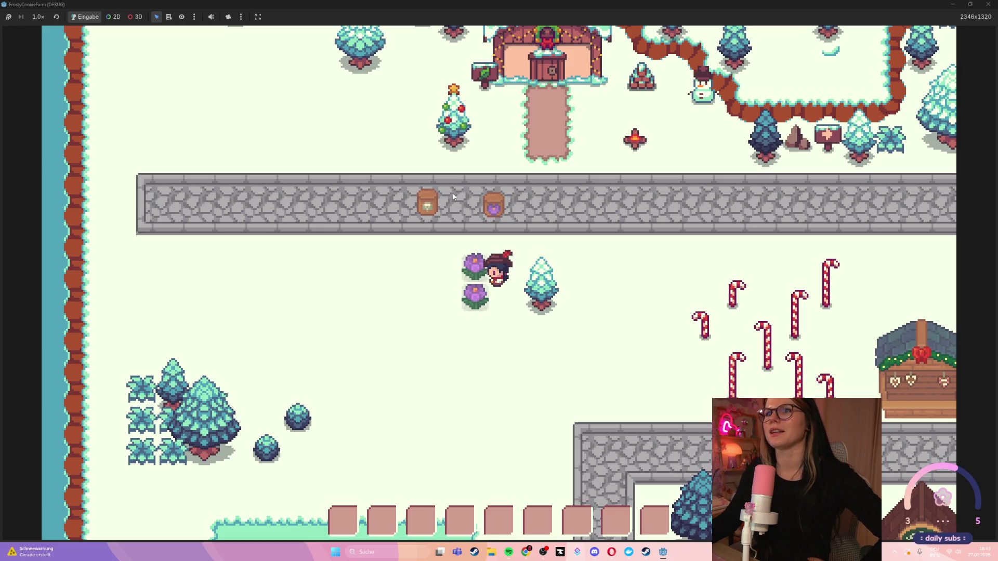
click(470, 299)
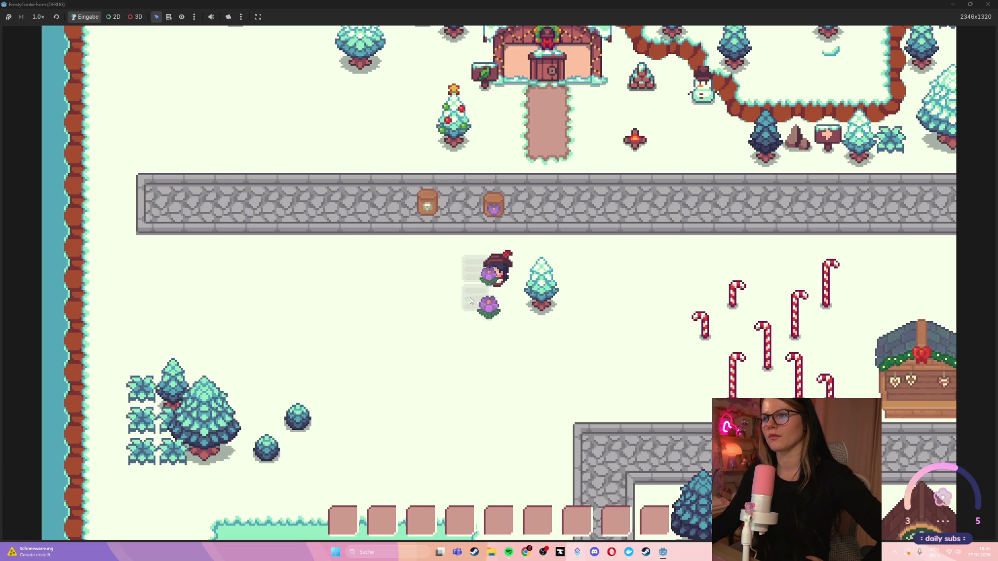
In the inventory, try dragging the slot 1 item to slot 2; it snaps back.
key(i)
mouse_move(433, 250)
mouse_down()
mouse_move(461, 254)
mouse_move(430, 244)
mouse_up()
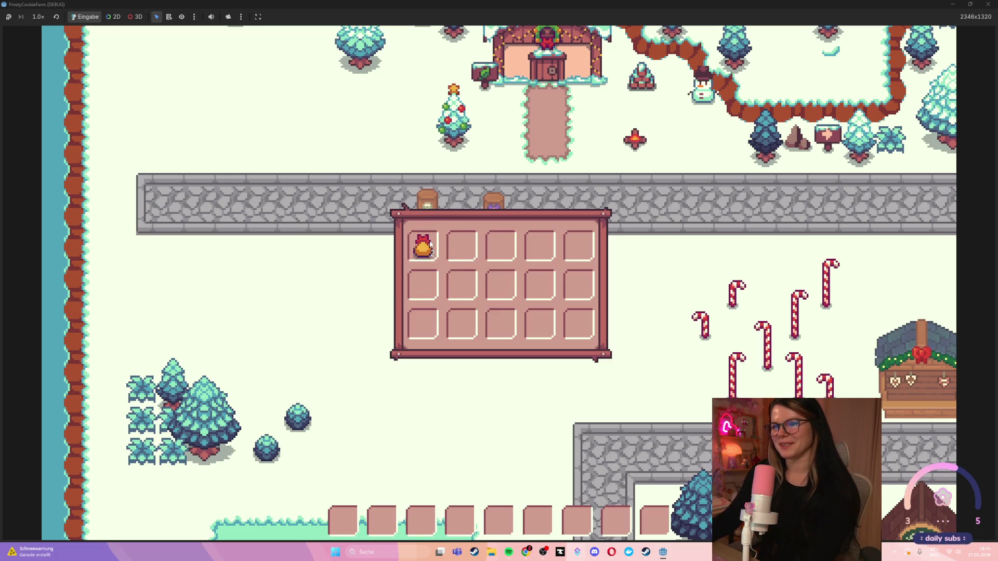
key(i)
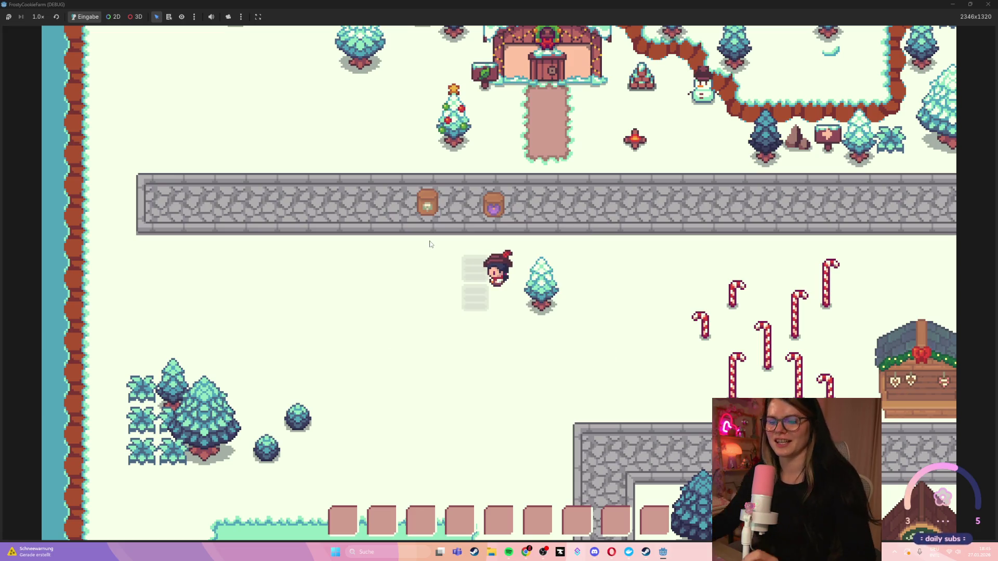
Walk down past the wall, plant purple seeds on both soil plots, and harvest them.
key(s)
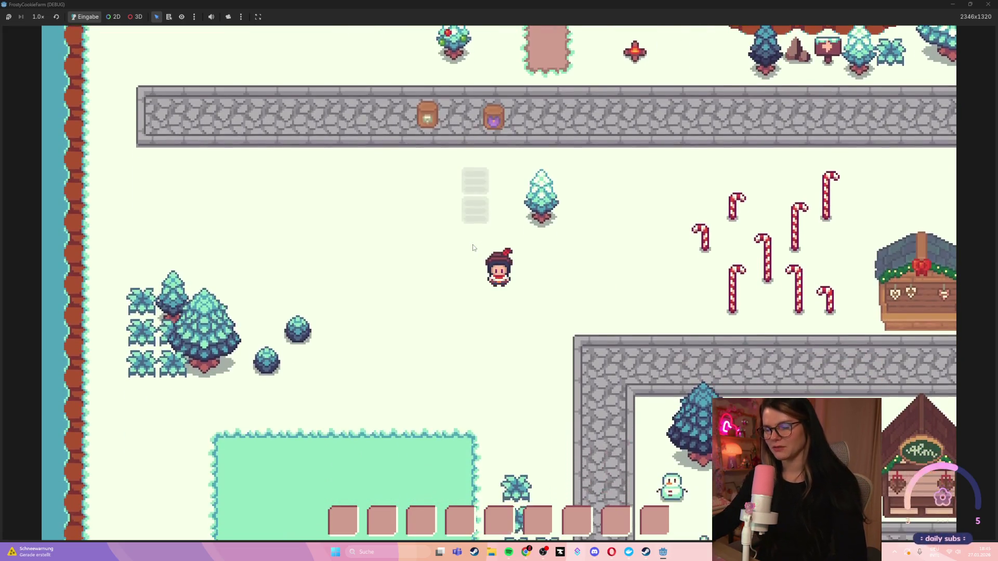
key(w)
key(s)
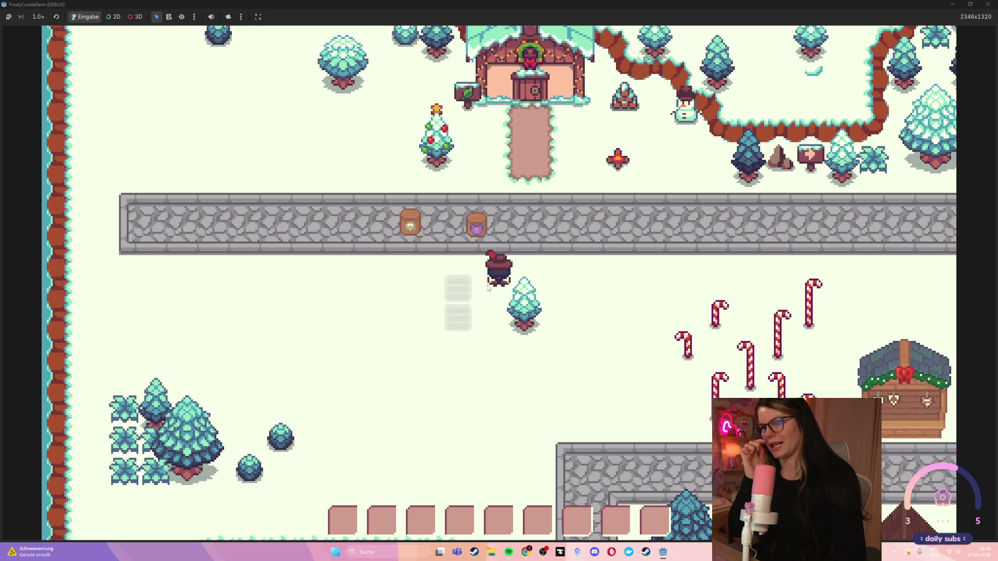
key(s)
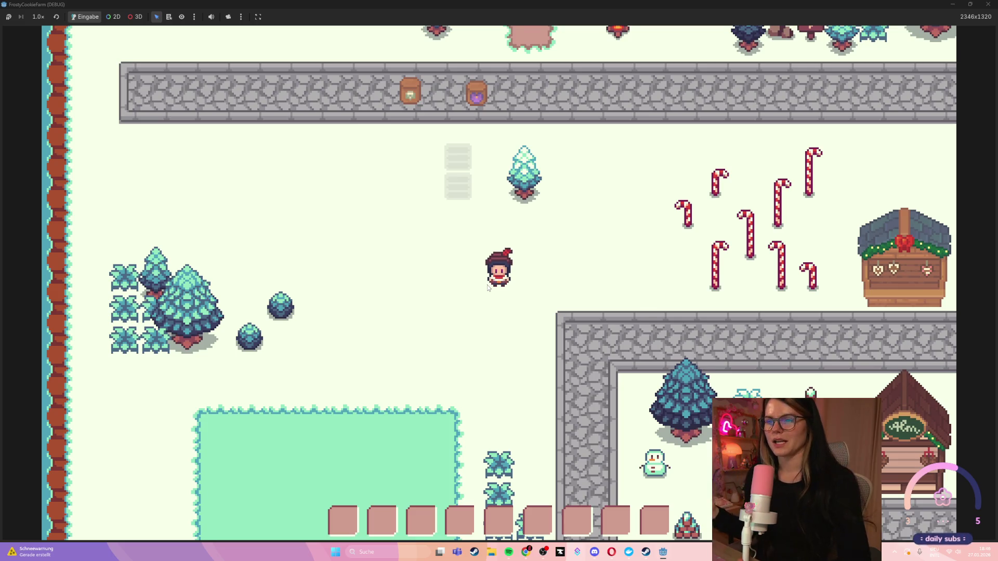
key(w)
key(w)
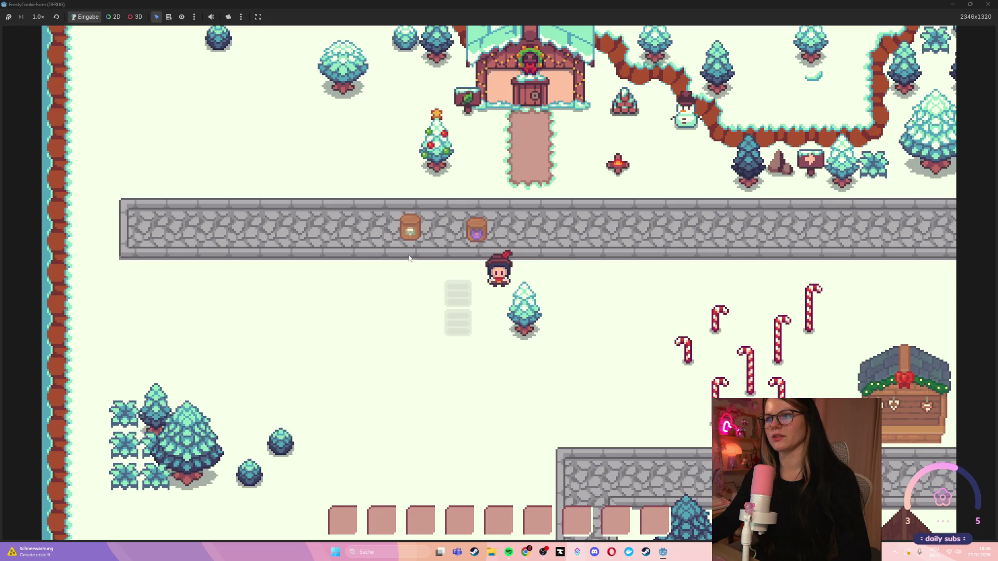
mouse_move(477, 231)
mouse_down()
mouse_move(457, 321)
mouse_move(448, 275)
mouse_move(459, 224)
mouse_up()
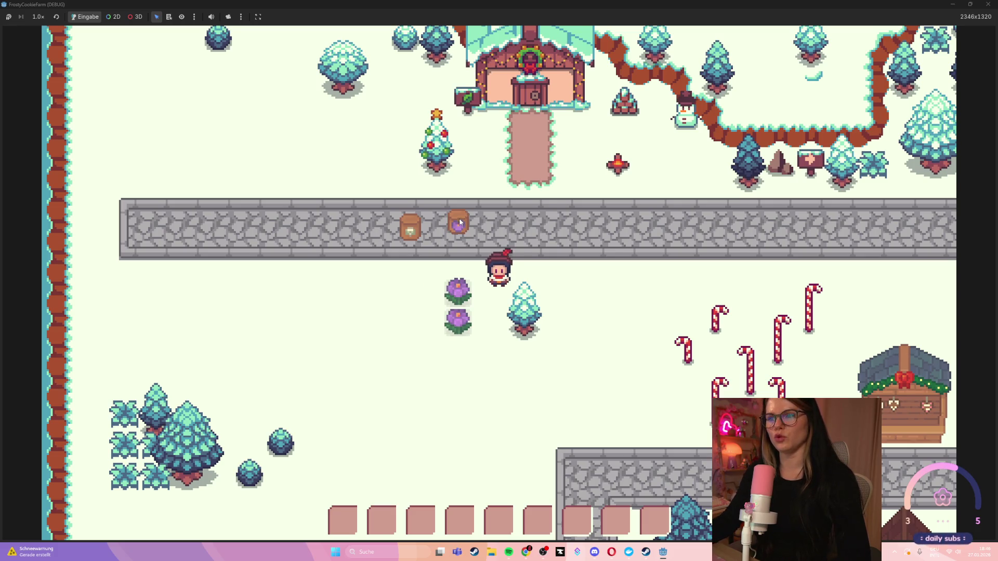
click(457, 312)
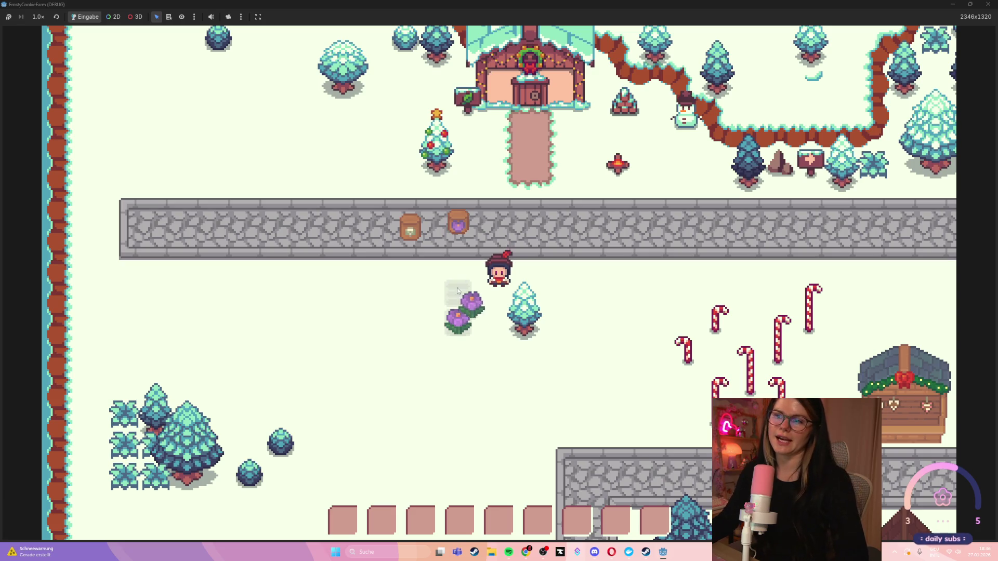
Walk down-left, check the inventory, then head up-right onto the stone road.
key(s)
key(a)
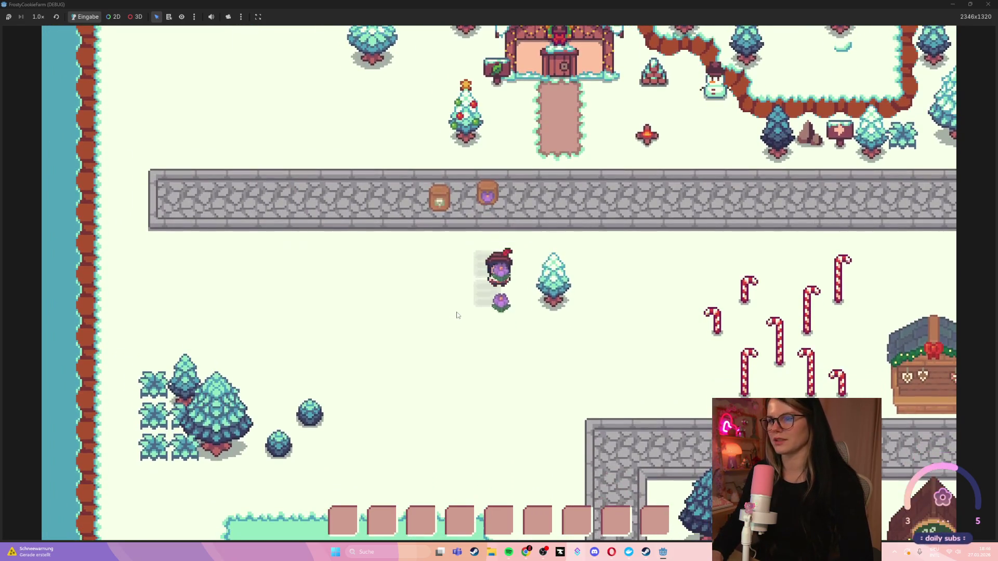
key(i)
key(i)
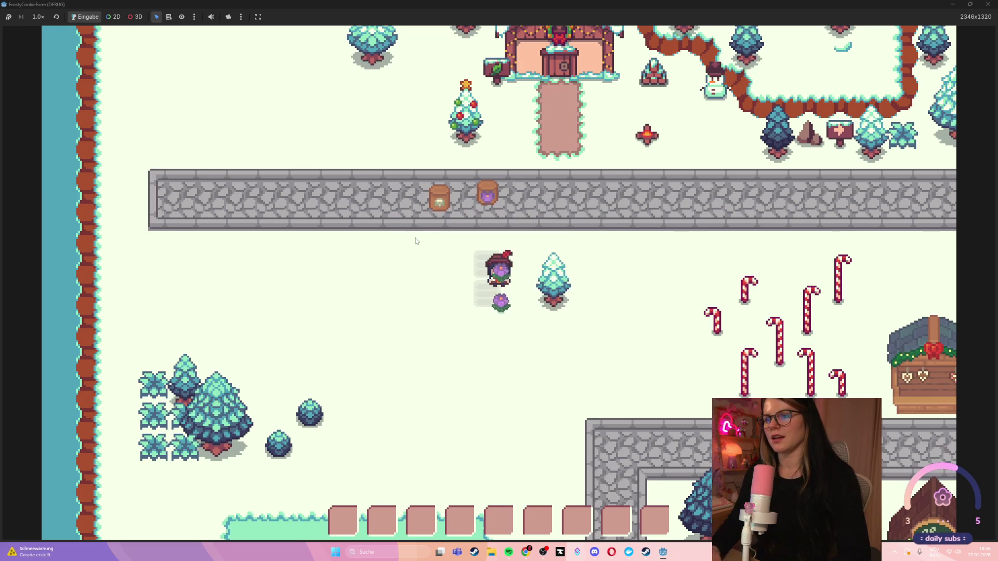
key(w)
key(d)
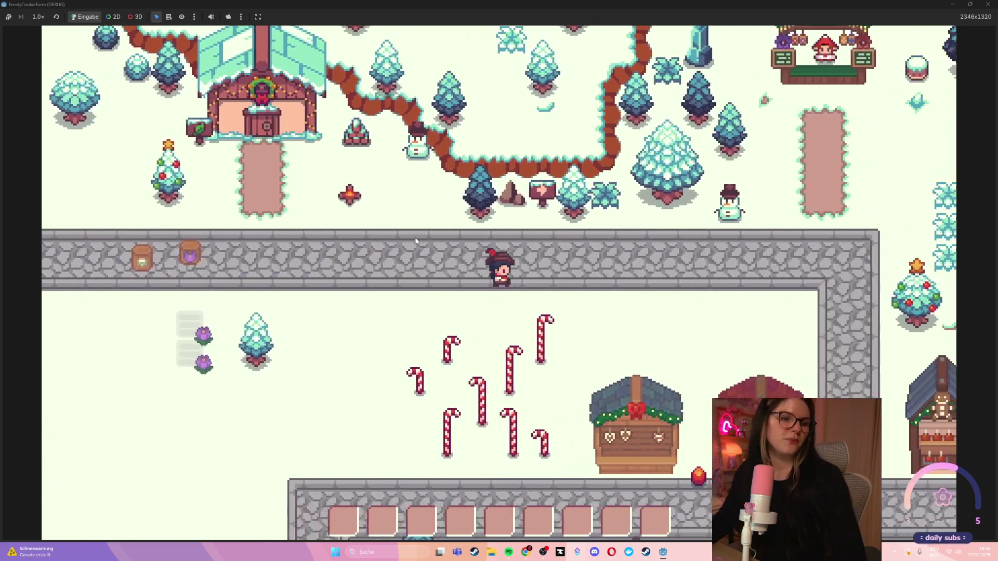
key(d)
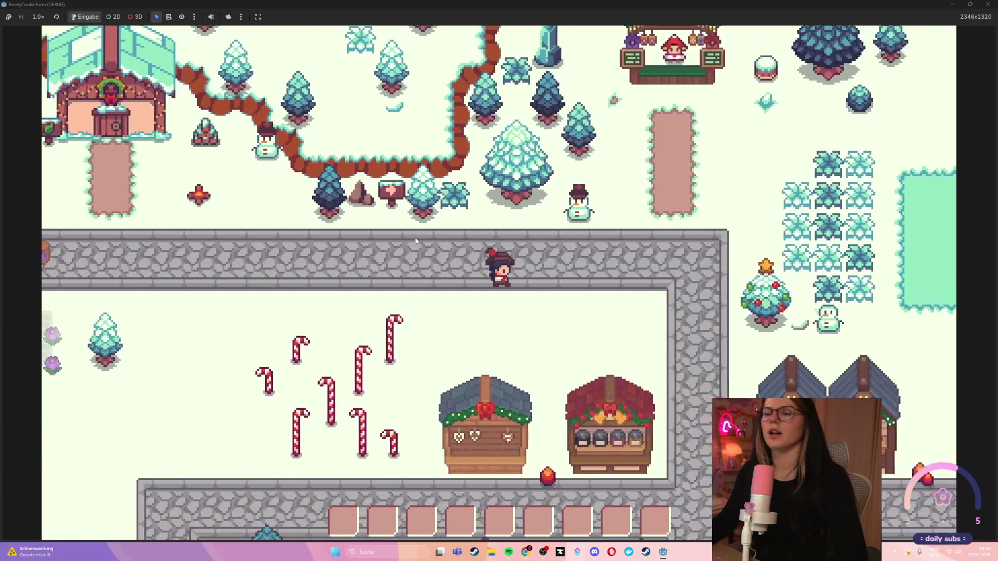
Walk along the road to the Flores shop and back left along the stone road.
key(w)
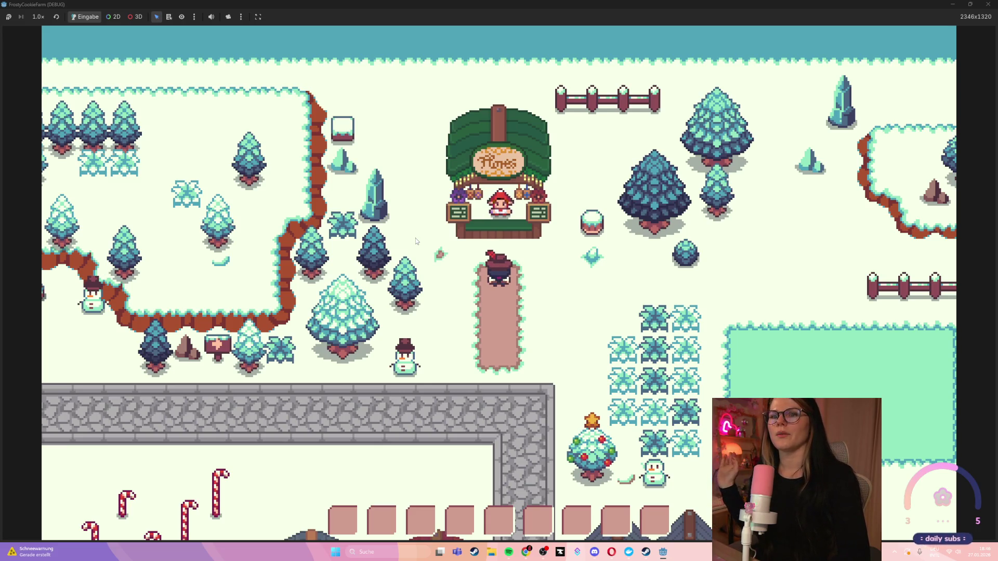
key(Down)
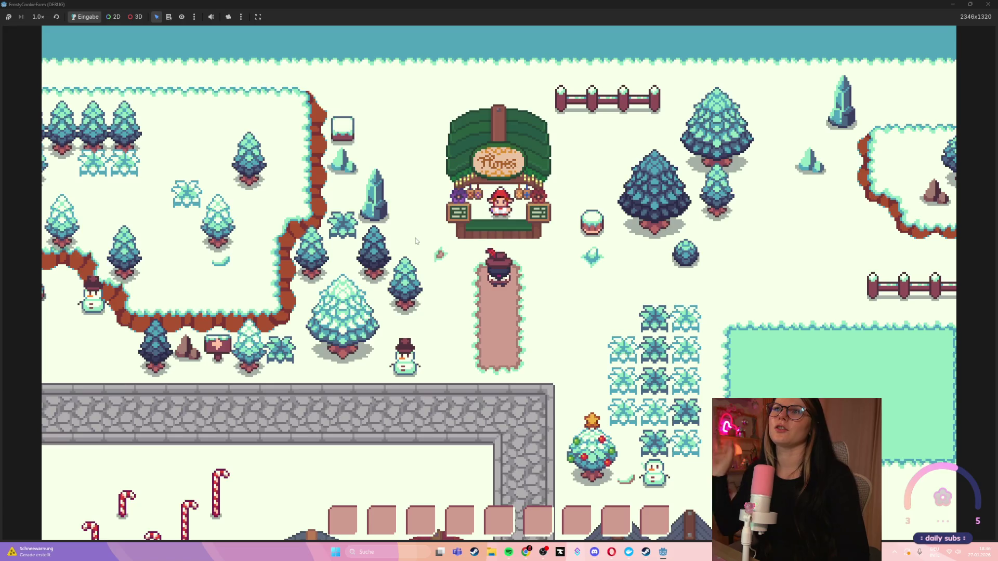
key(Left)
key(Left)
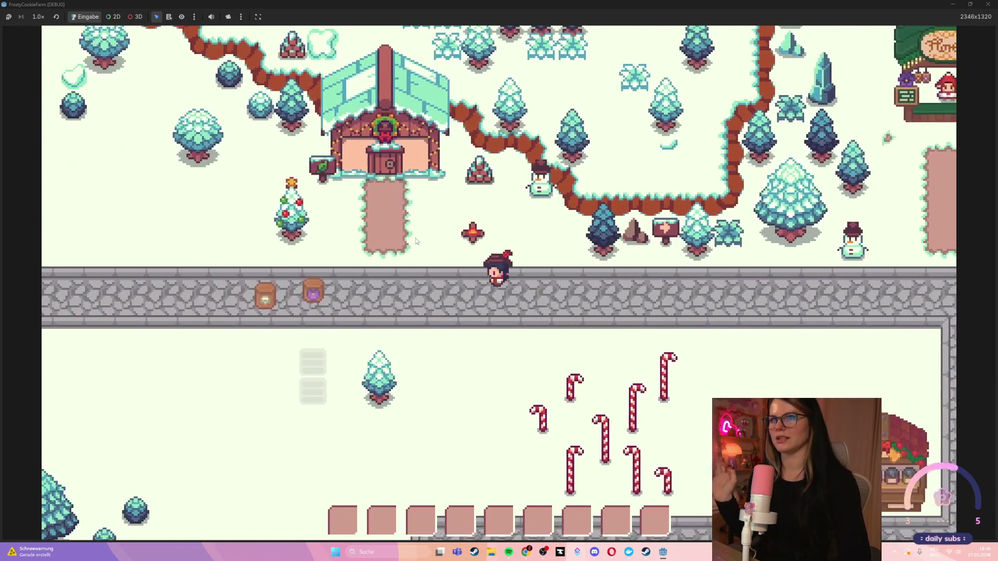
key(Left)
key(Left)
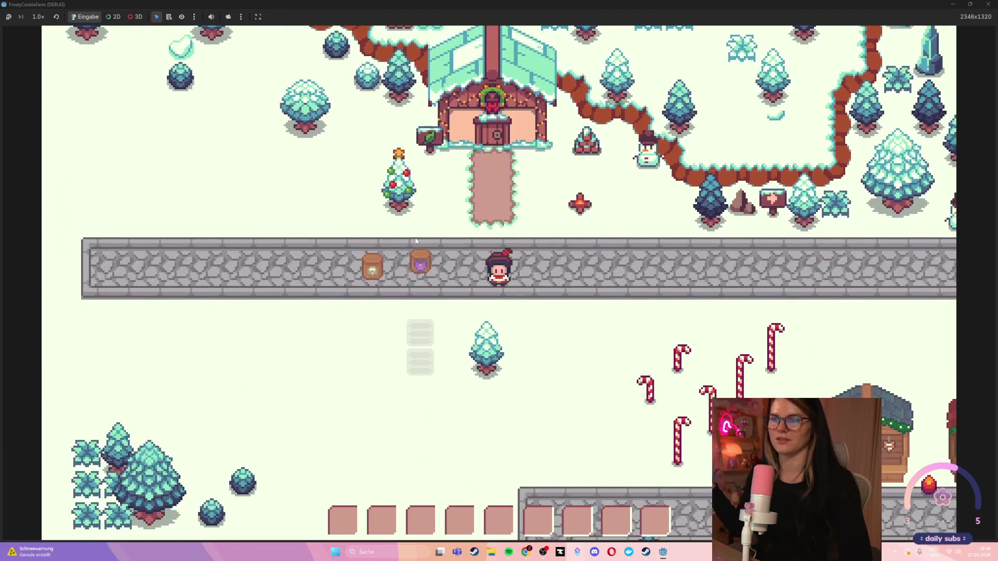
Move around below the stone road to the barrels and open a barrel's storage.
key(Up)
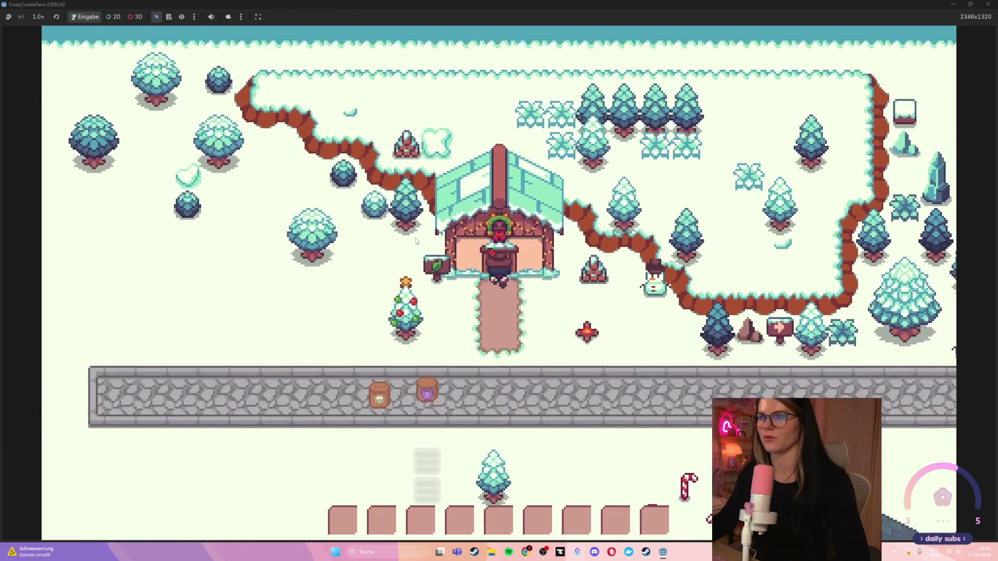
key(Down)
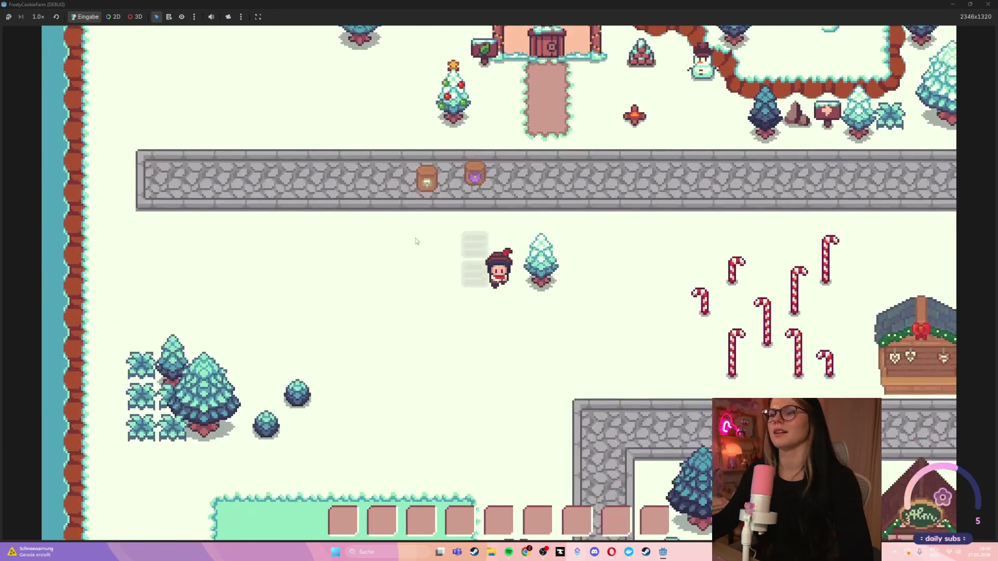
key(Up)
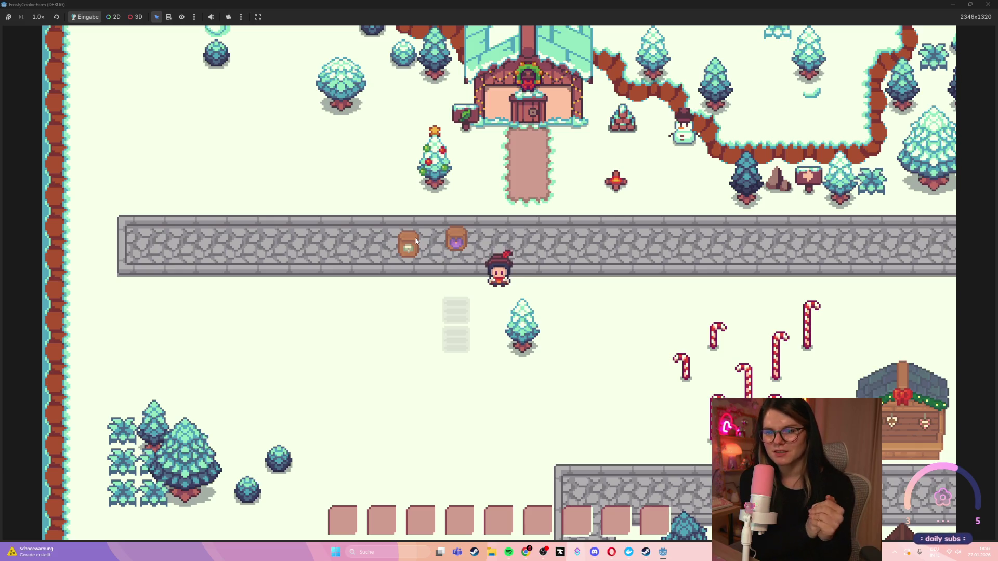
click(416, 240)
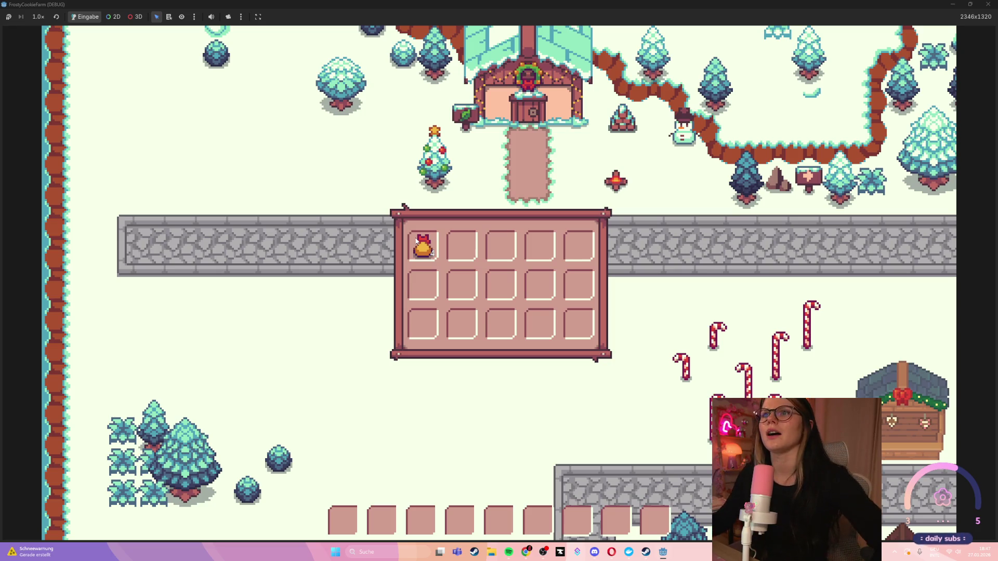
Drag the gift bag to another barrel slot, triggering the get_slot Nil 'slots' error.
mouse_move(416, 244)
mouse_down()
mouse_move(503, 267)
mouse_move(505, 293)
mouse_up()
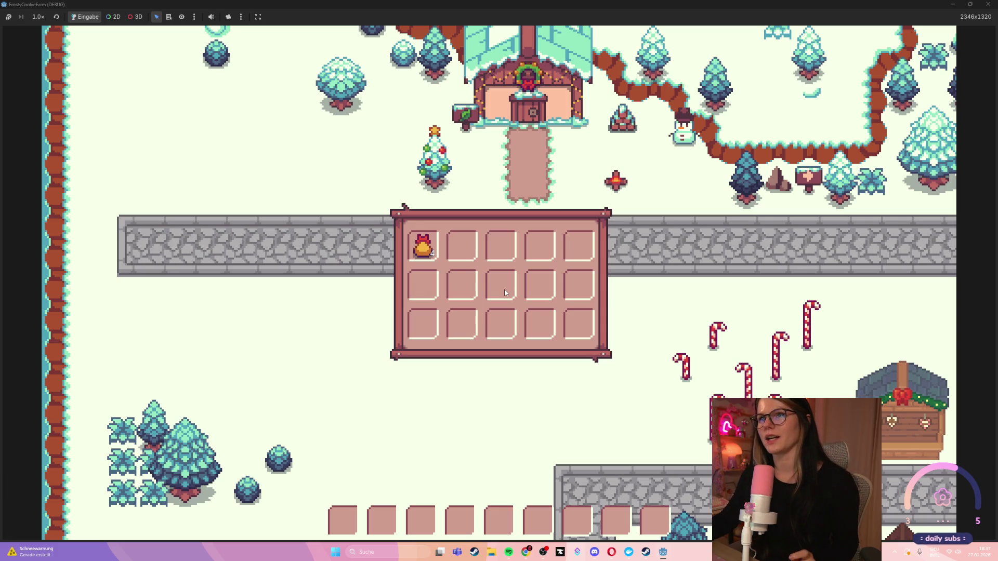
mouse_move(425, 248)
mouse_down()
mouse_move(434, 308)
mouse_move(427, 268)
mouse_move(422, 277)
mouse_move(505, 272)
mouse_move(511, 313)
mouse_move(605, 348)
mouse_move(379, 250)
mouse_move(414, 245)
mouse_move(453, 284)
mouse_move(426, 253)
mouse_up()
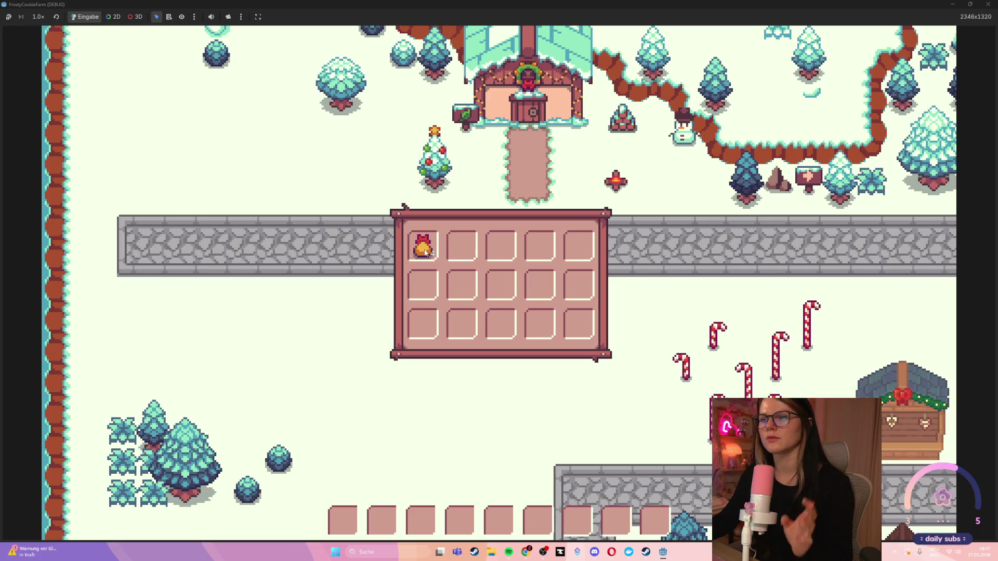
click(334, 523)
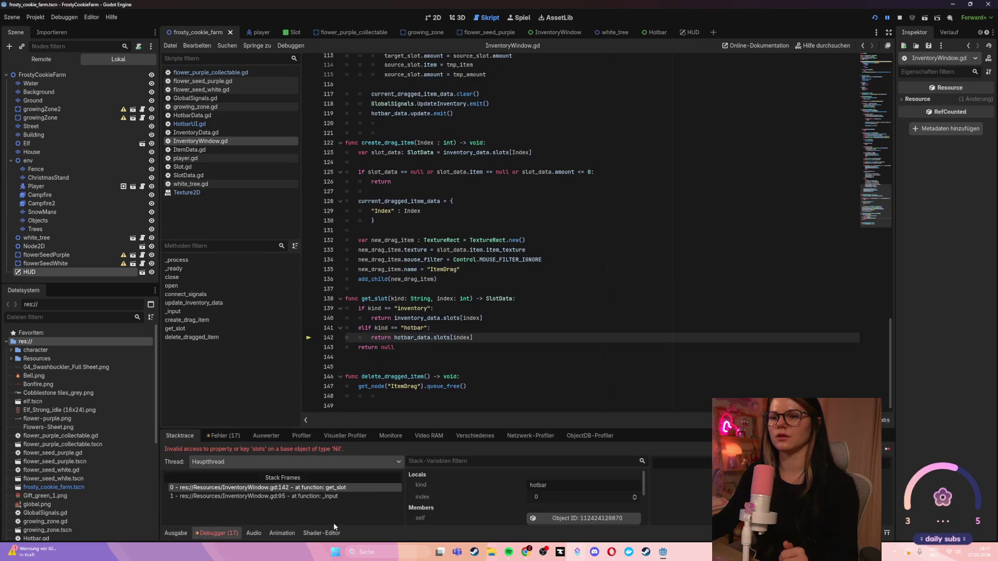
Inspect get_slot's return null on line 143 and slot_data's type, then switch to the browser.
click(498, 351)
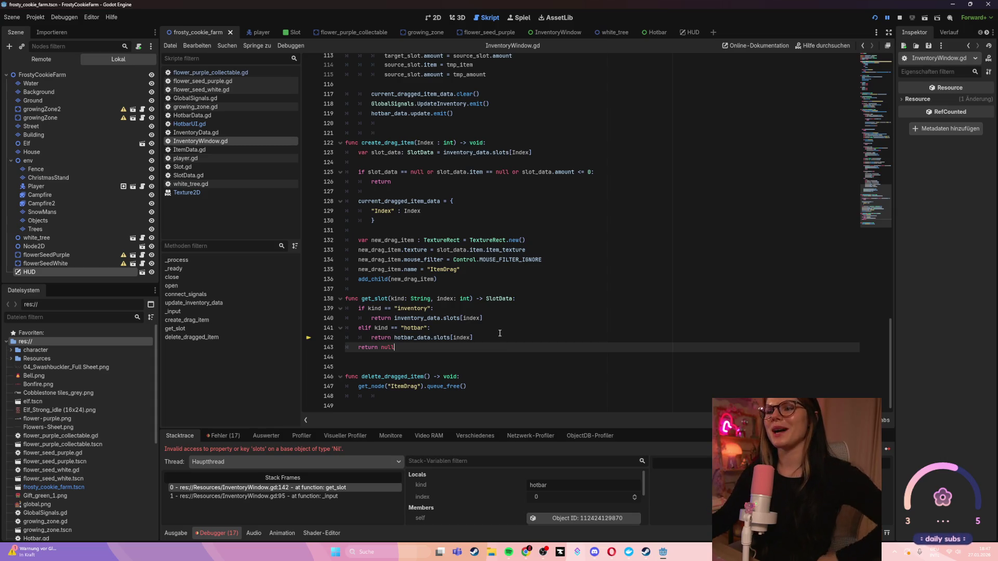
mouse_move(441, 250)
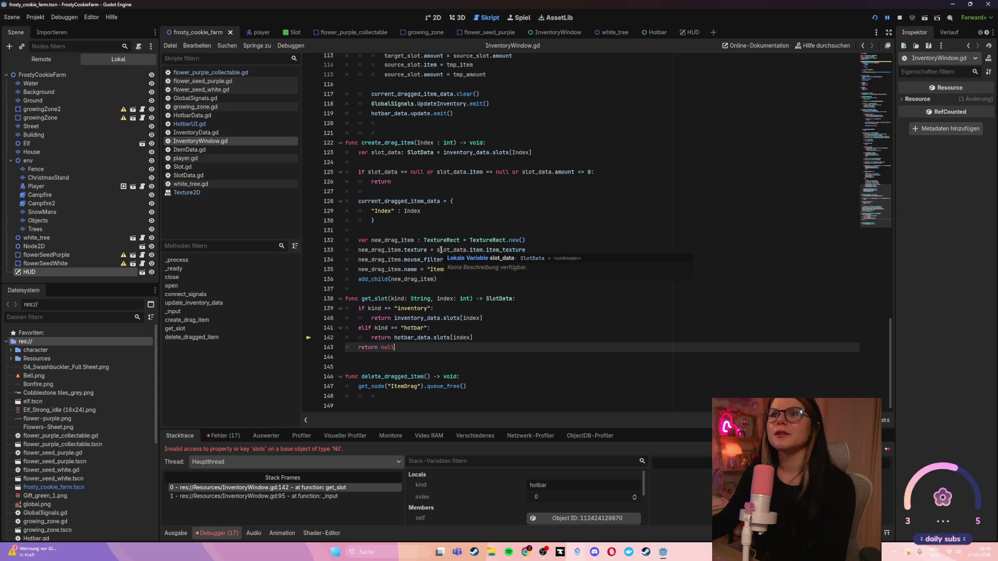
click(613, 551)
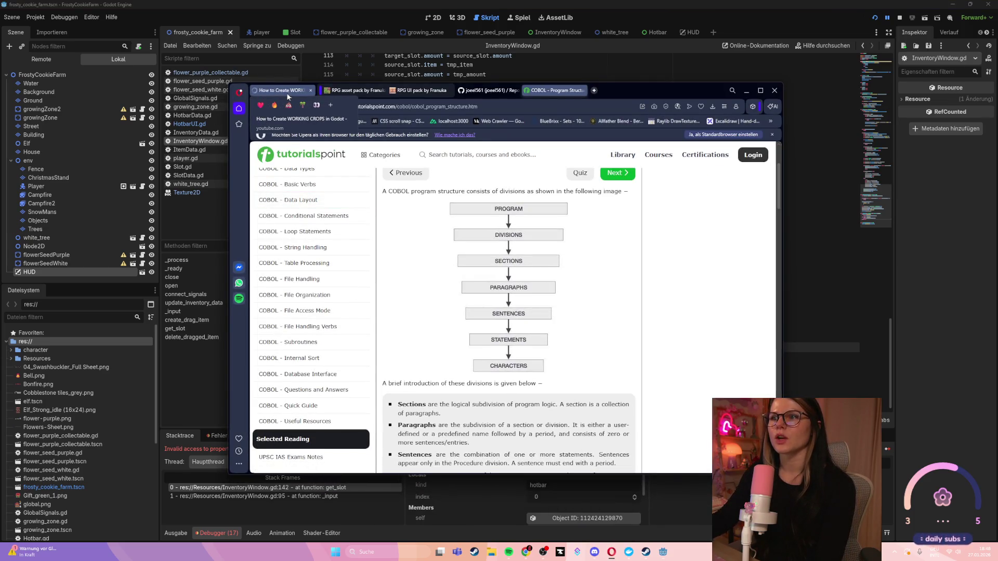
Open YouTube in a new tab and search for growthdevlog.
click(594, 90)
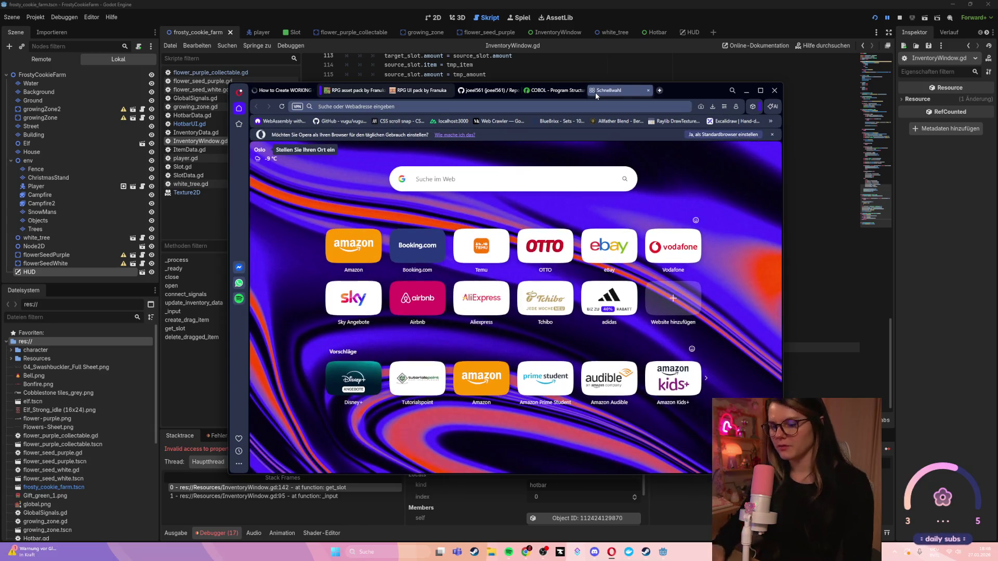
text(youtube.com/watch)
key(Return)
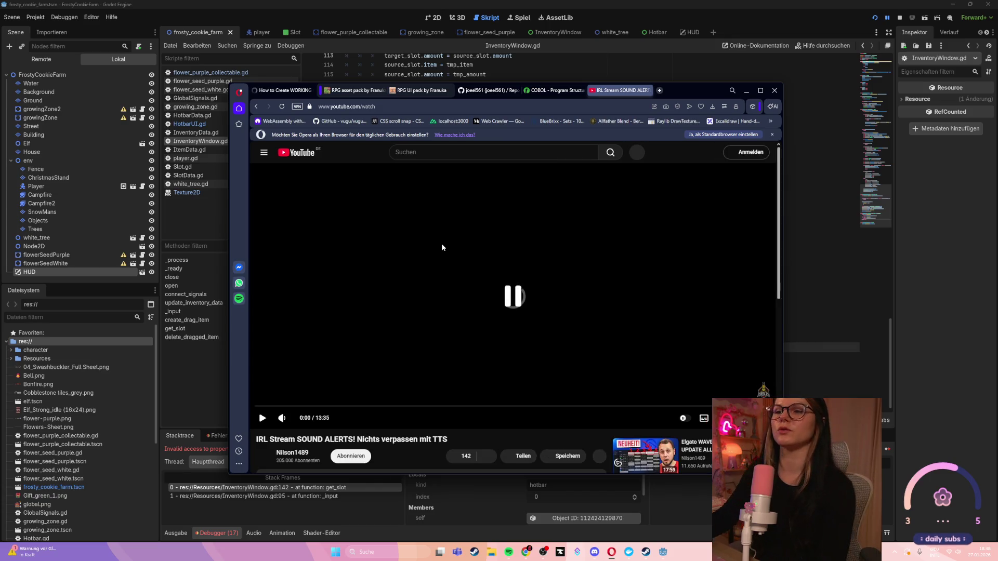
click(414, 155)
text(grow)
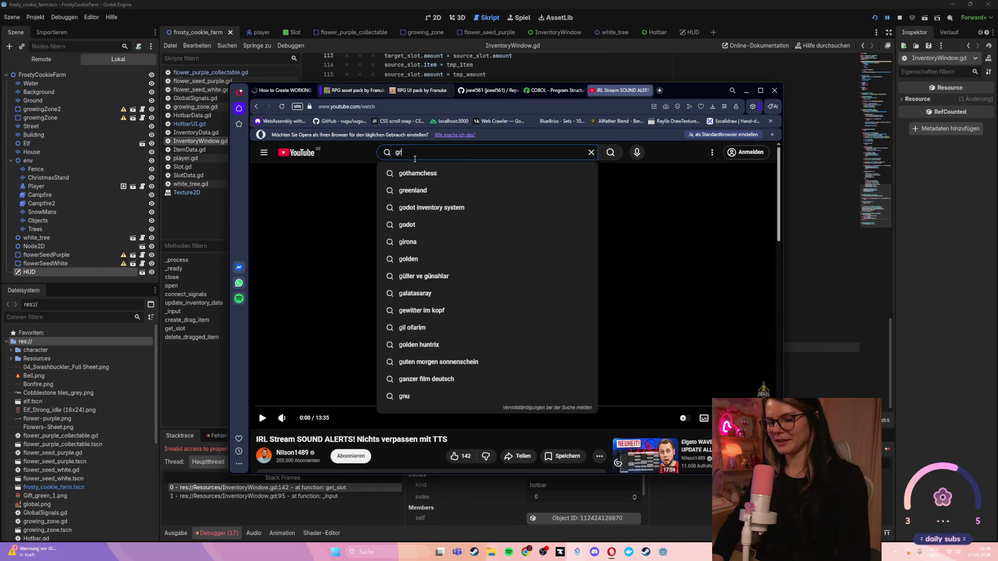
text(thev)
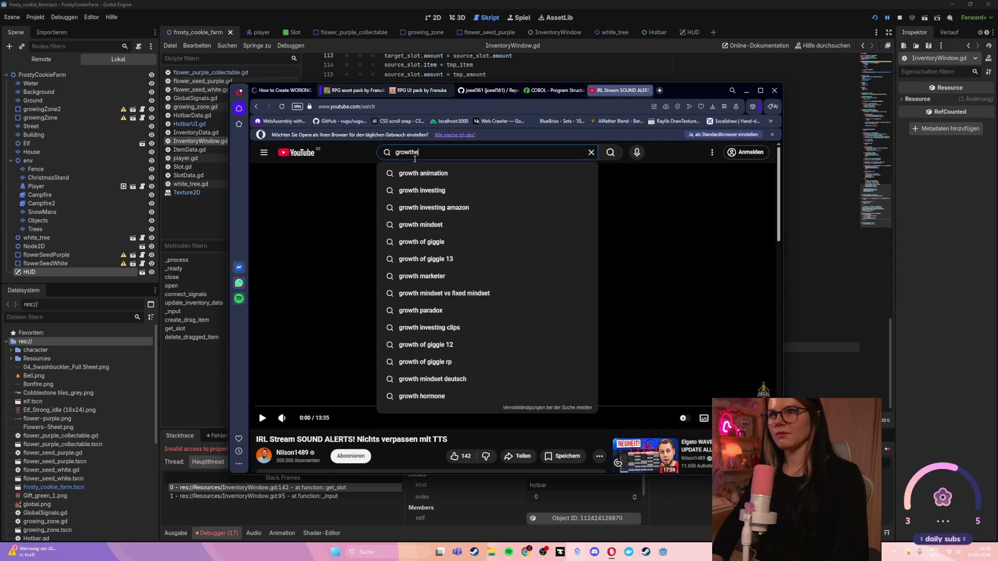
key(BackSpace)
key(BackSpace)
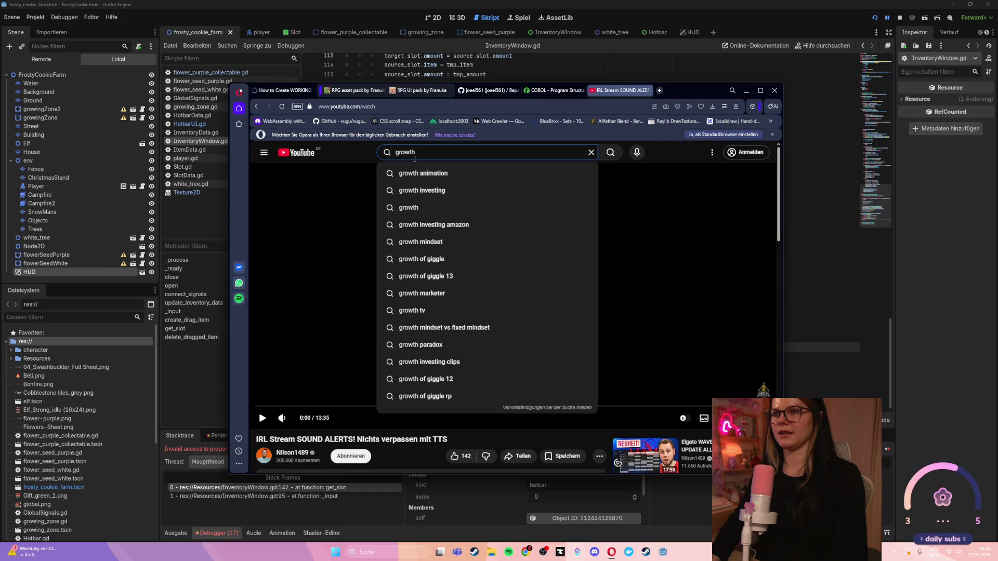
text(devlog)
key(Return)
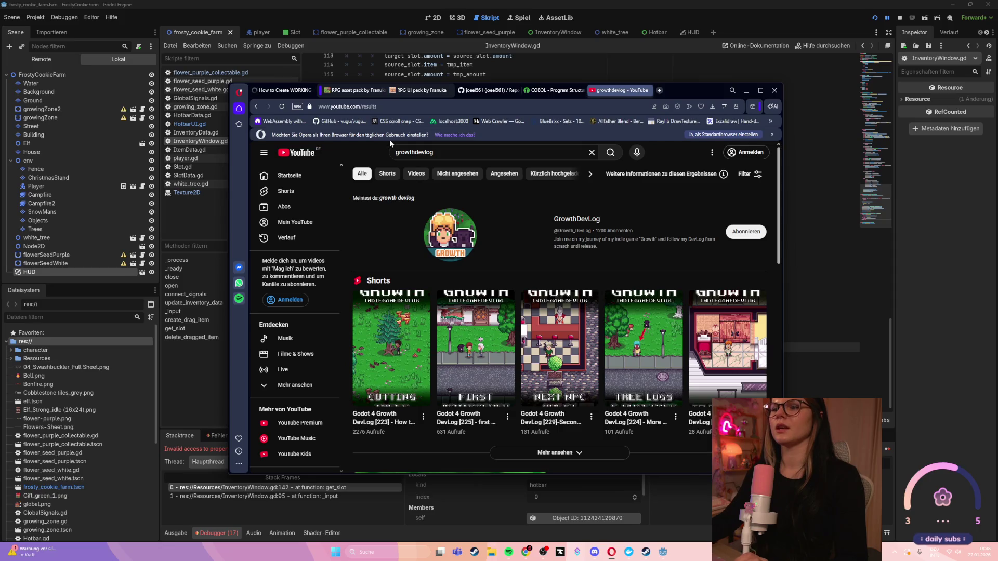
Open GrowthDevLog's Godot 4 inventory system tutorial and pause it.
scroll(474, 265, down, 5)
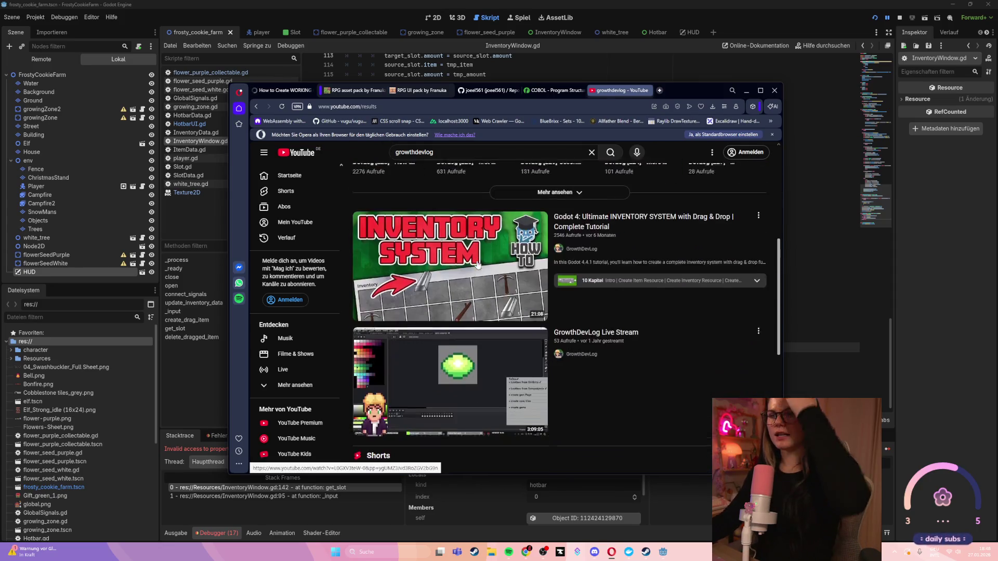
mouse_move(663, 259)
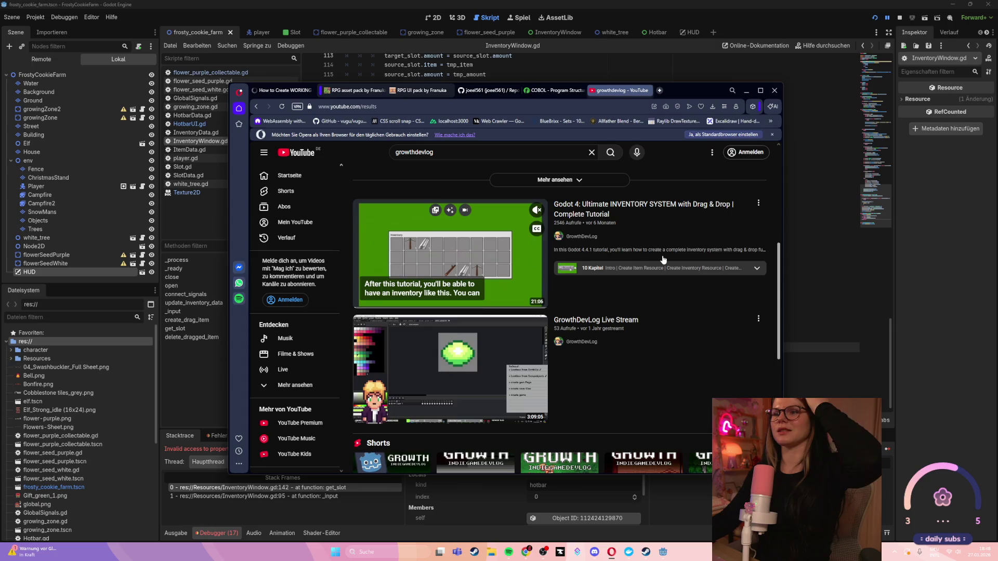
click(438, 261)
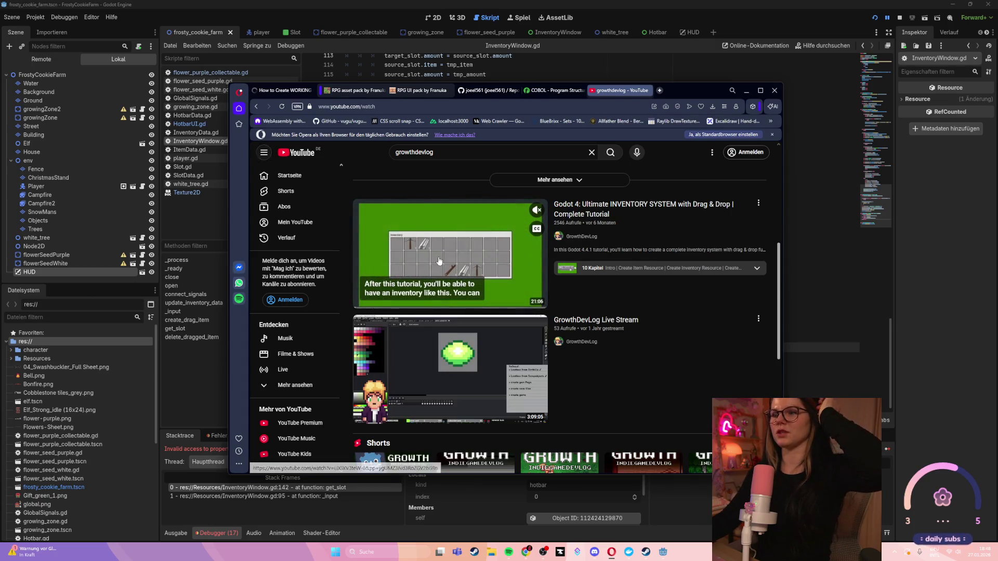
click(306, 196)
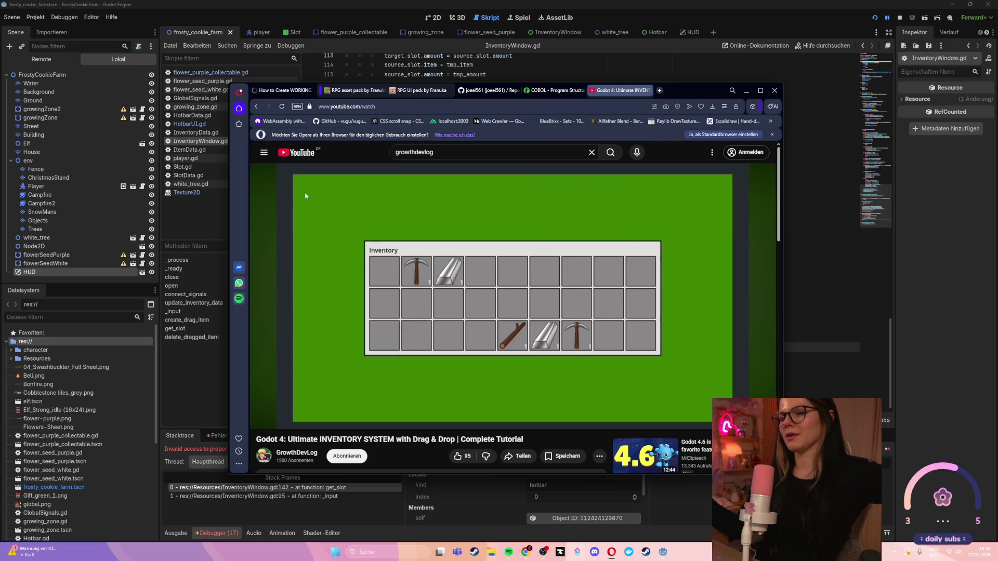
Open and pause the survival game in Godot video, then go to the RPG UI pack tab.
scroll(496, 273, down, 2)
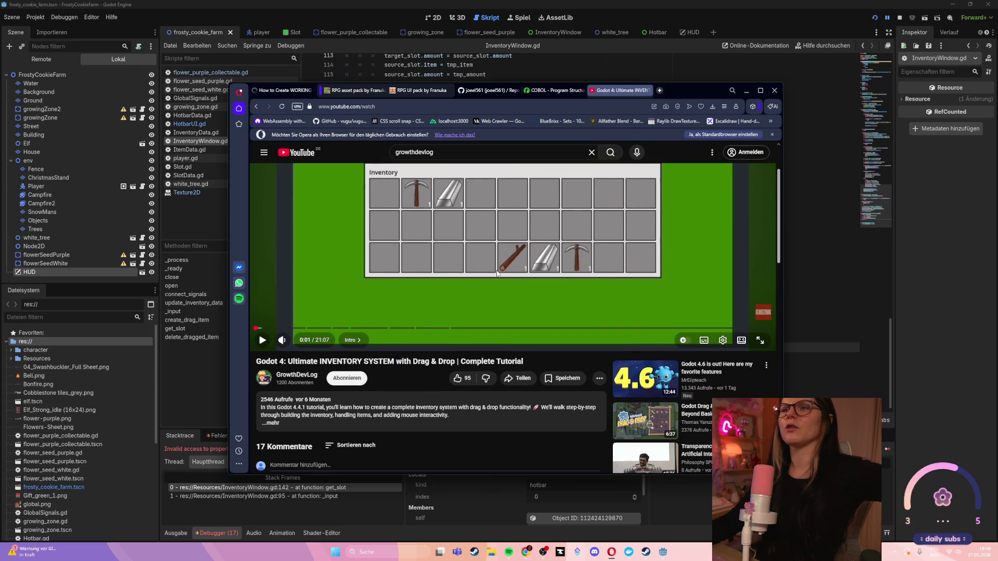
scroll(497, 274, up, 2)
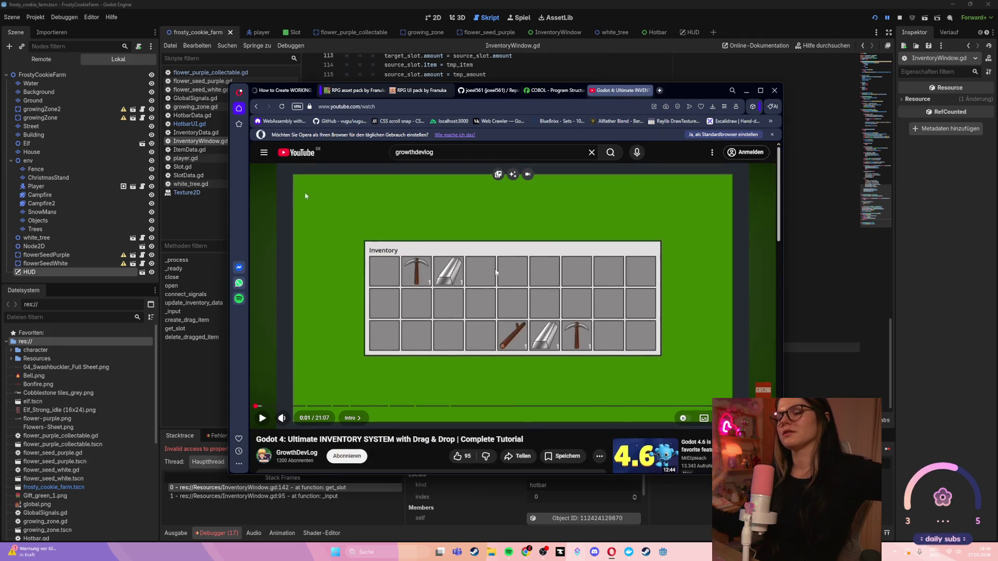
scroll(478, 242, down, 2)
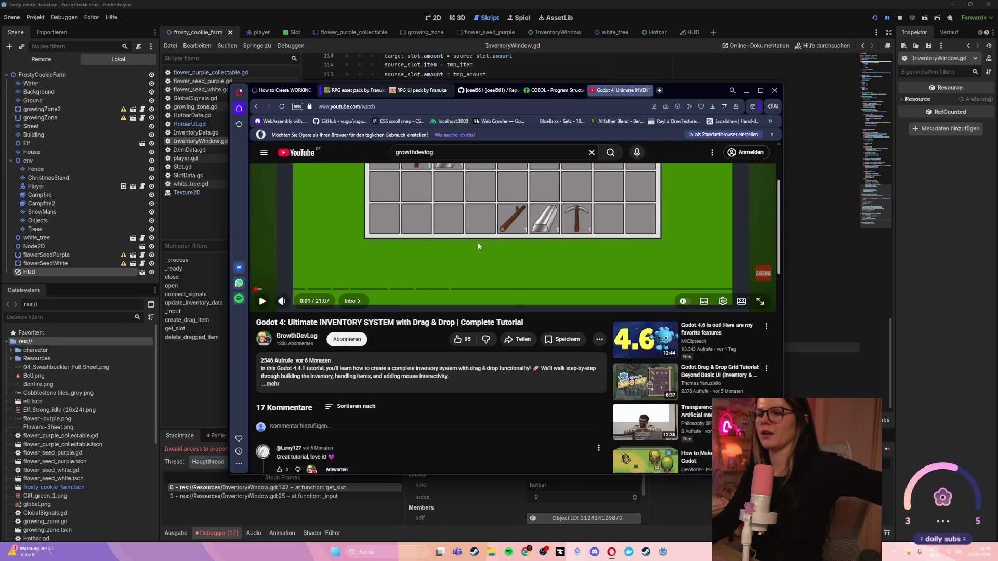
scroll(478, 242, up, 2)
scroll(305, 196, down, 4)
scroll(305, 196, up, 4)
scroll(298, 284, down, 1)
scroll(299, 284, down, 3)
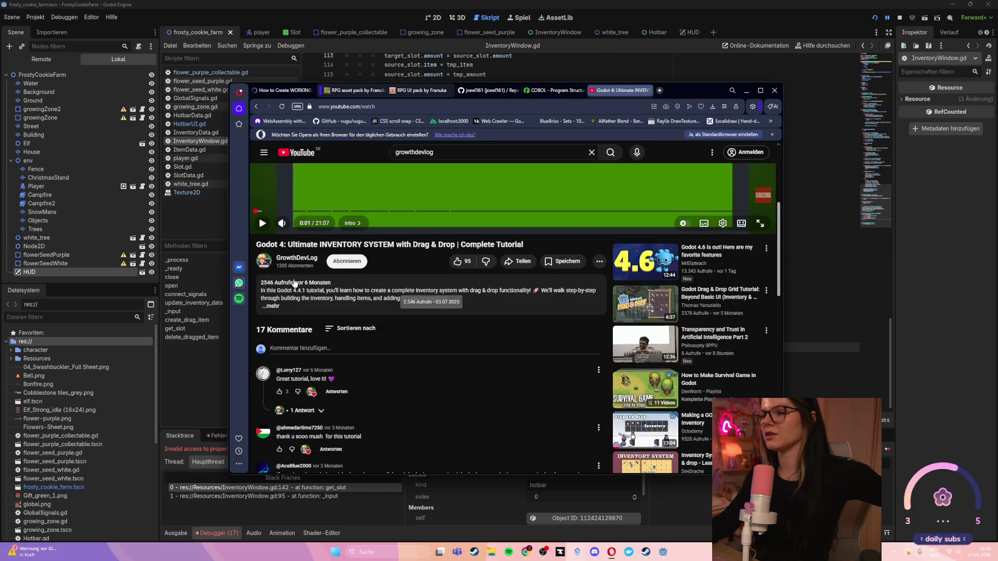
click(710, 384)
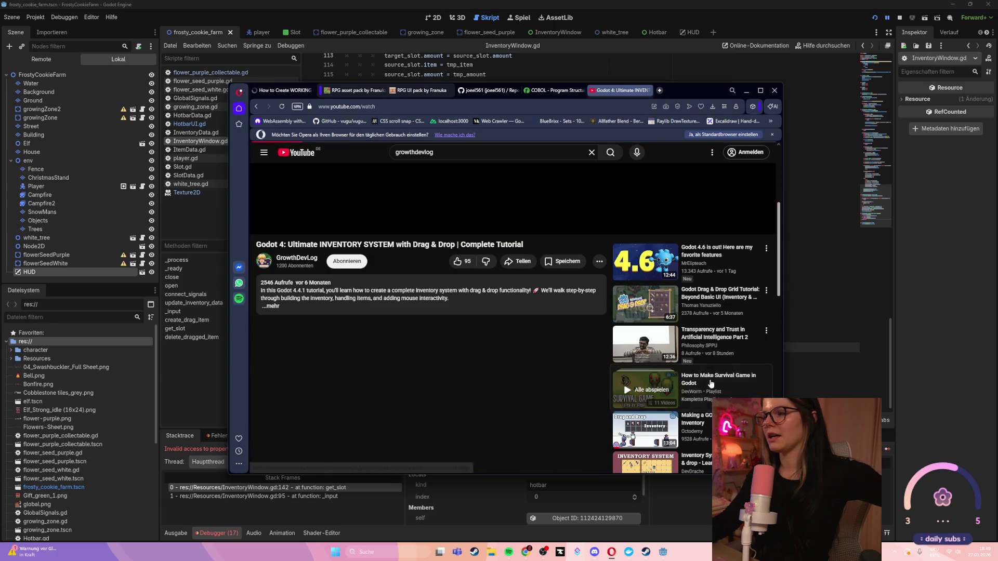
click(430, 301)
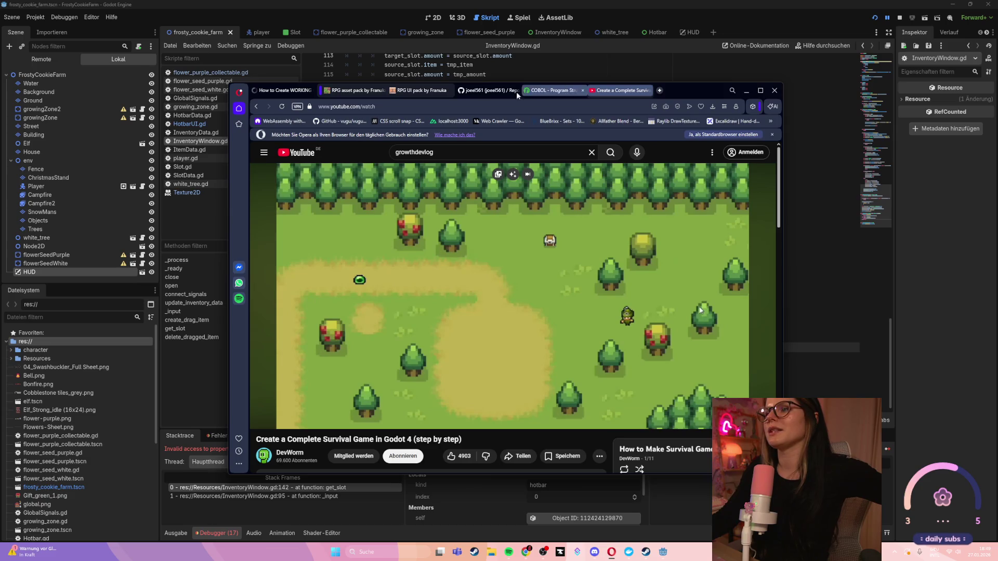
click(422, 90)
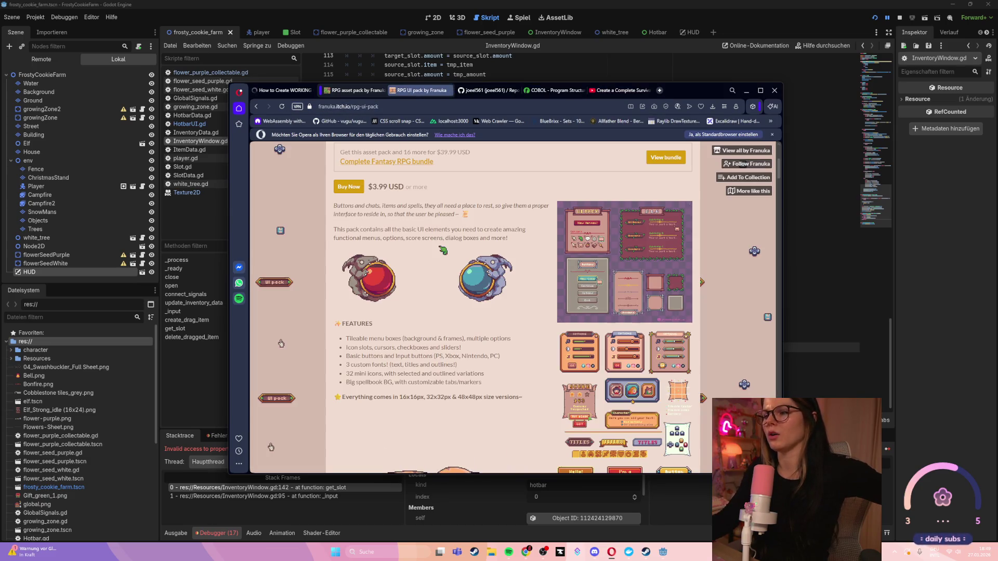
Trim the RPG UI pack address to franuka.itch.io and scroll through the creator's asset packs.
scroll(442, 251, up, 3)
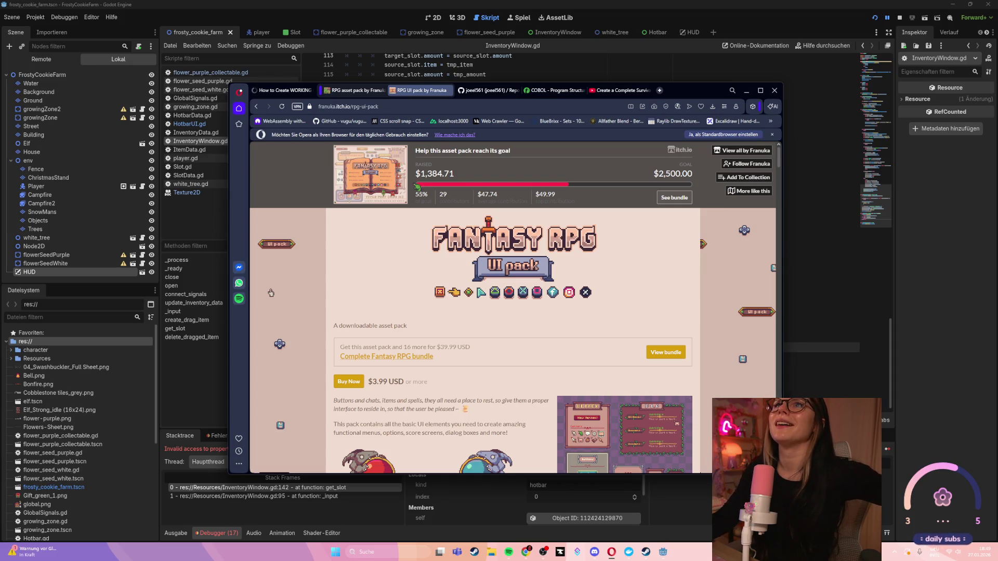
click(417, 106)
key(BackSpace)
key(BackSpace)
key(BackSpace)
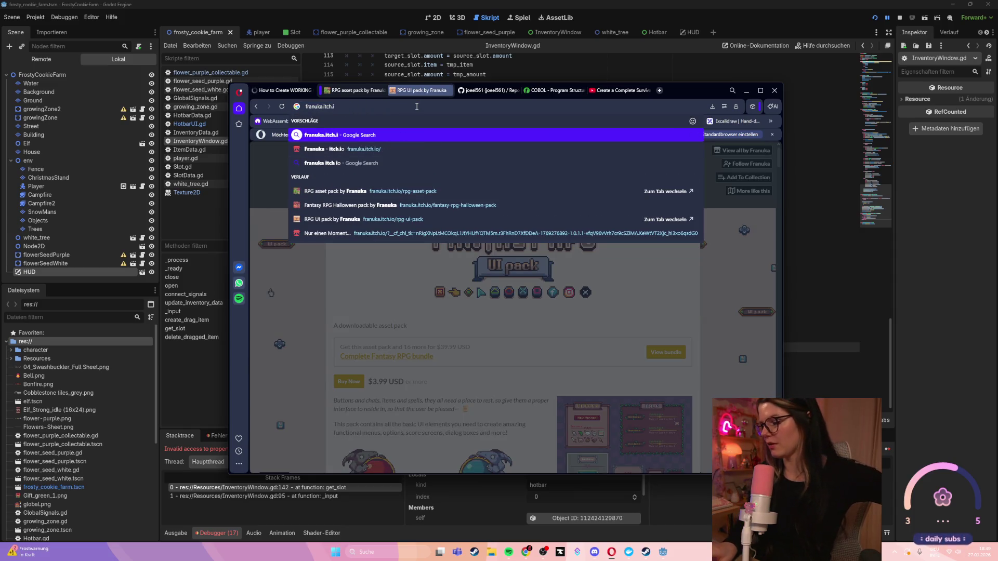
click(333, 149)
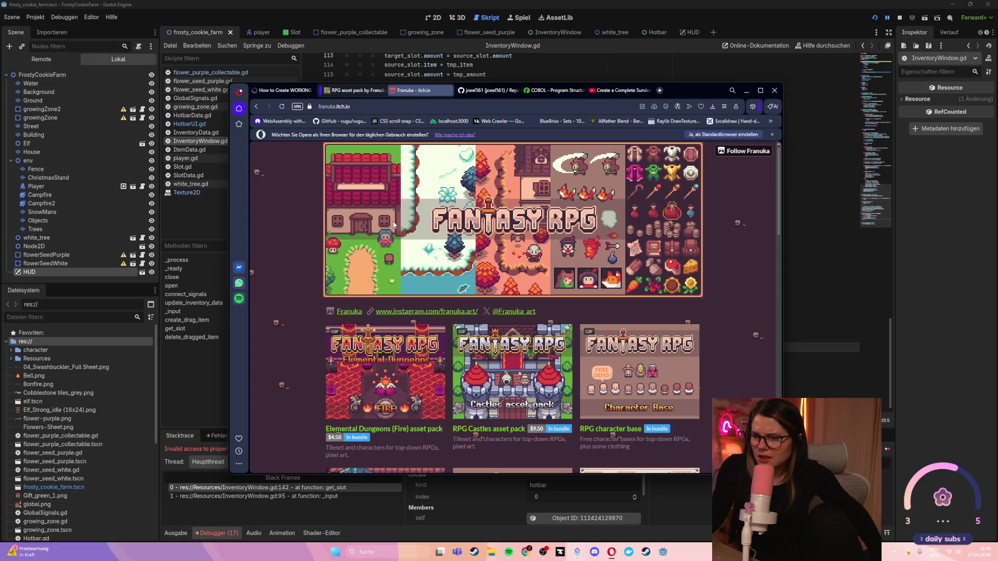
scroll(376, 261, down, 1)
scroll(376, 261, down, 2)
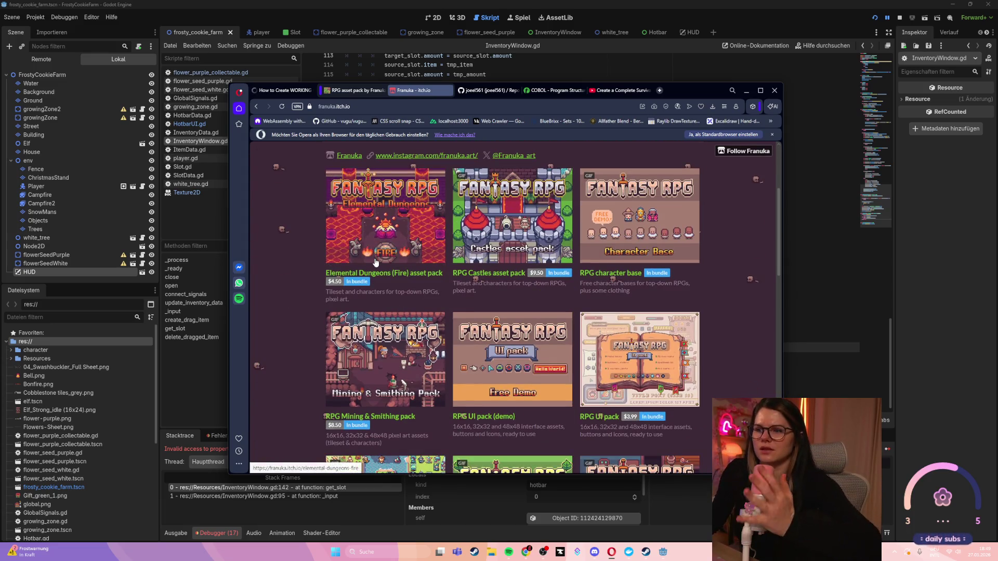
scroll(366, 255, down, 5)
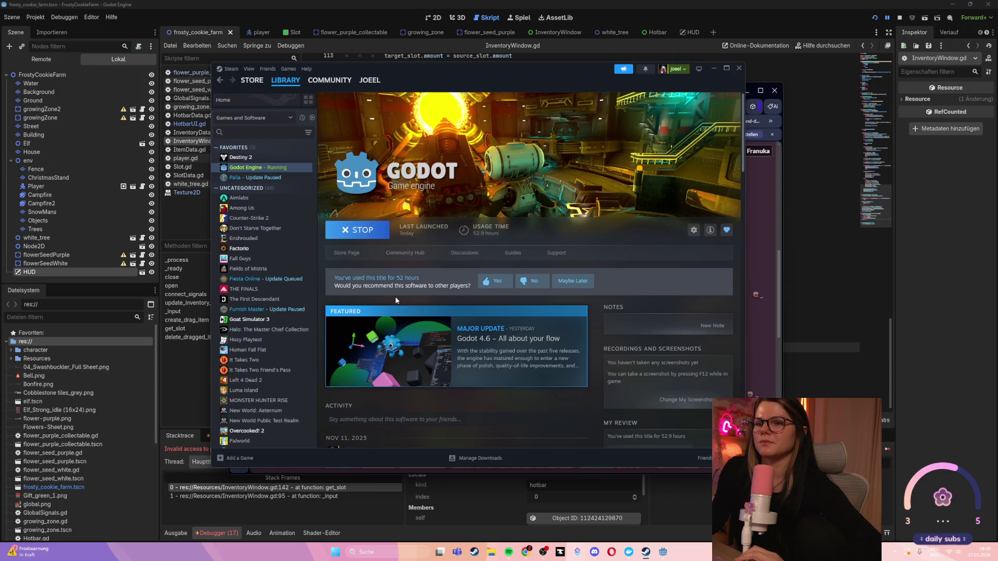
Scroll the Steam library to Spook n Loot, select it, and press PLAY.
scroll(308, 307, down, 3)
scroll(307, 305, down, 3)
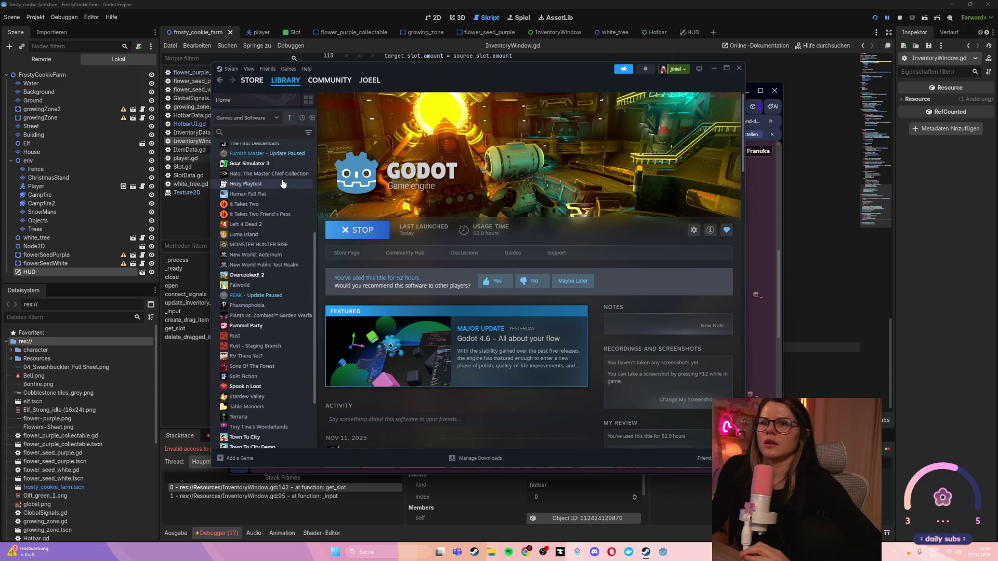
scroll(283, 208, down, 3)
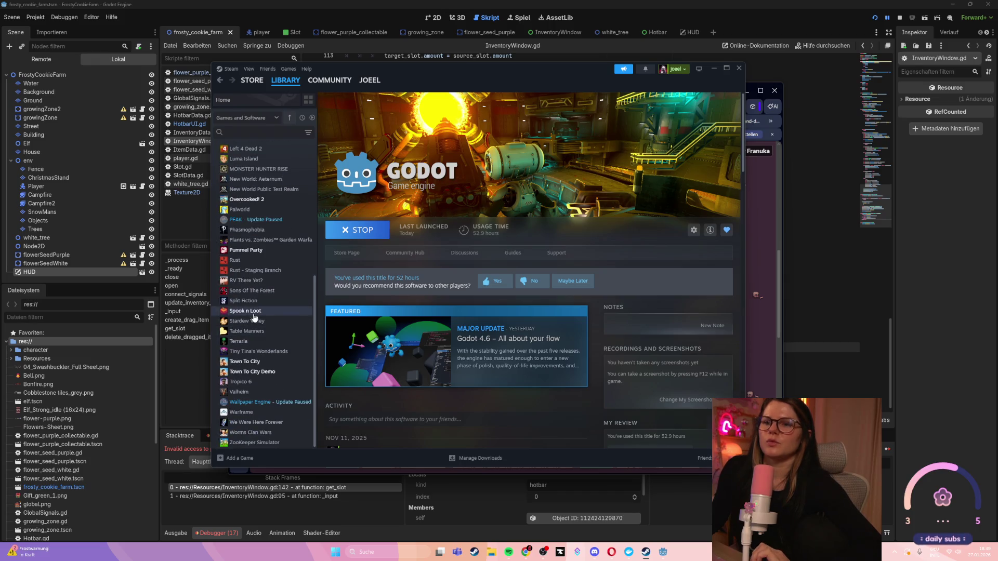
click(255, 312)
click(362, 226)
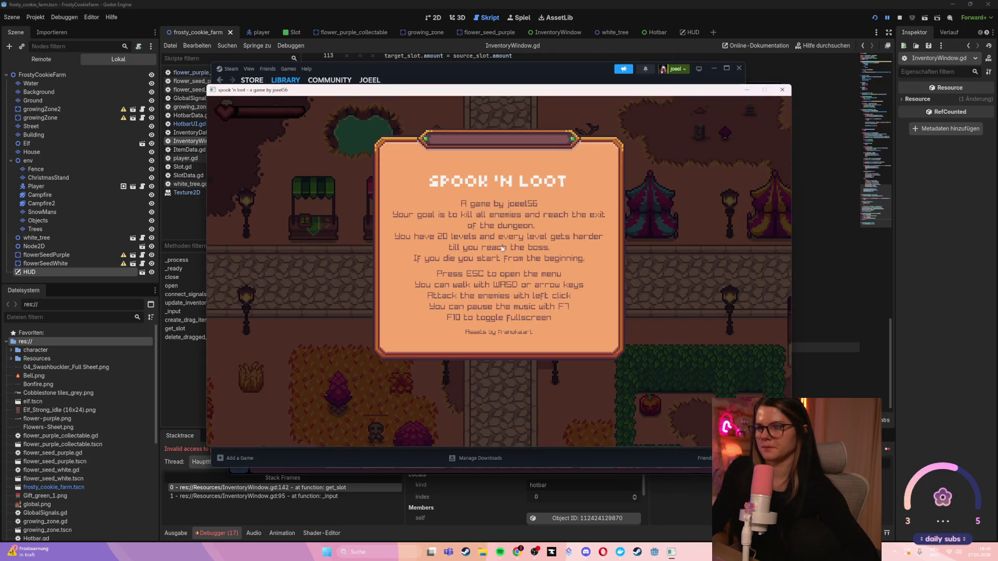
Dismiss the intro, walk through town swinging the sword, and enter the house to the dungeon.
click(502, 250)
key(w+d)
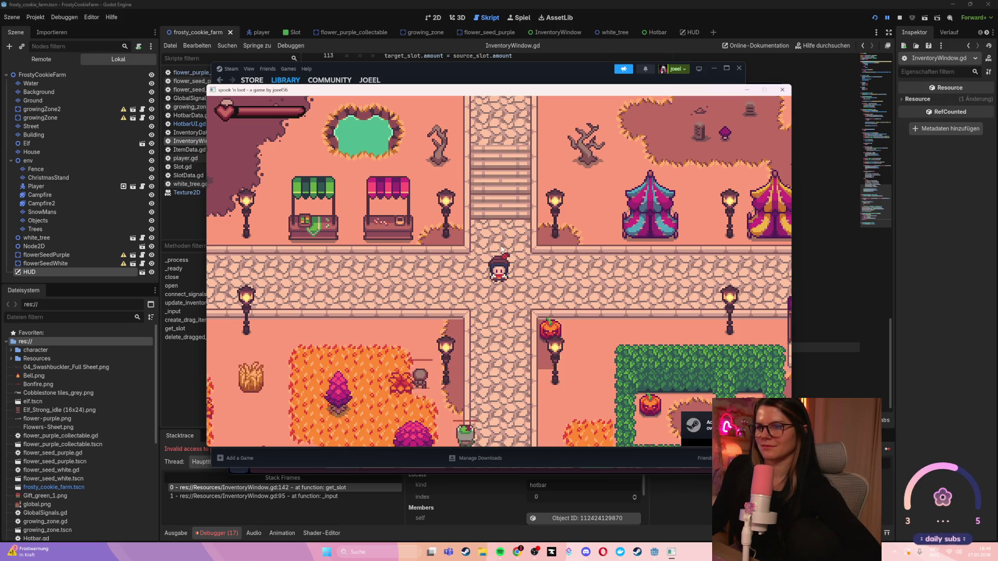
key(d)
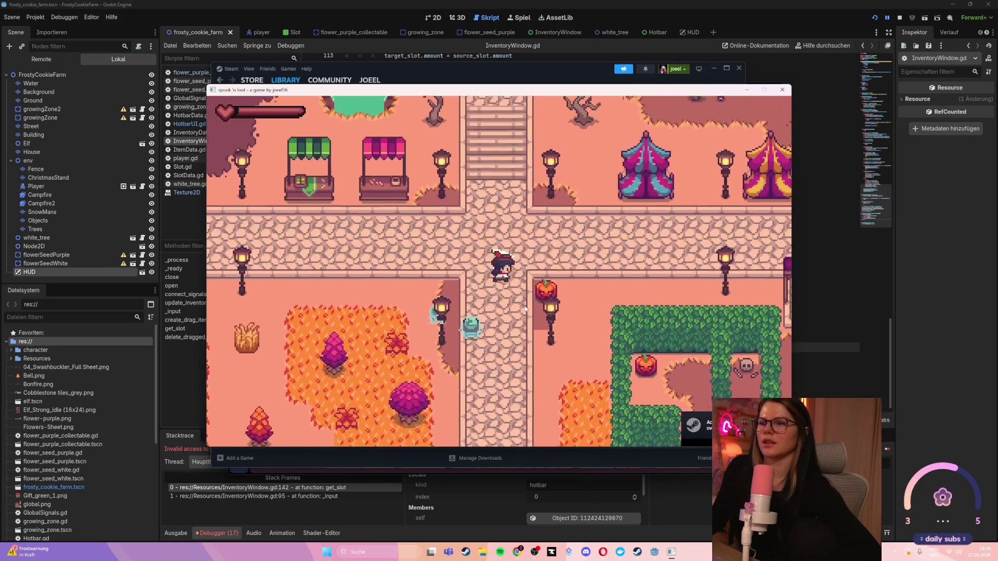
key(d)
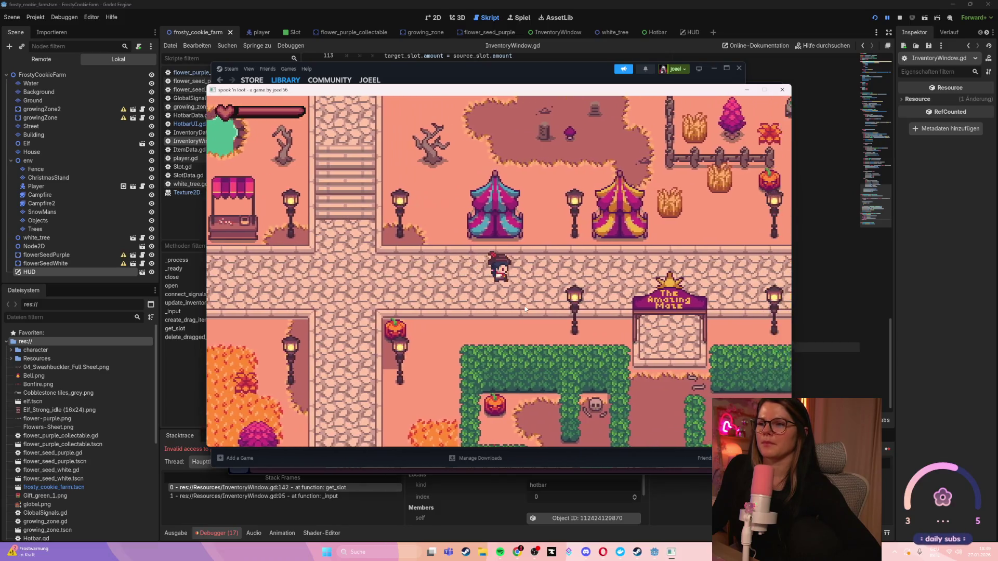
key(w)
click(522, 311)
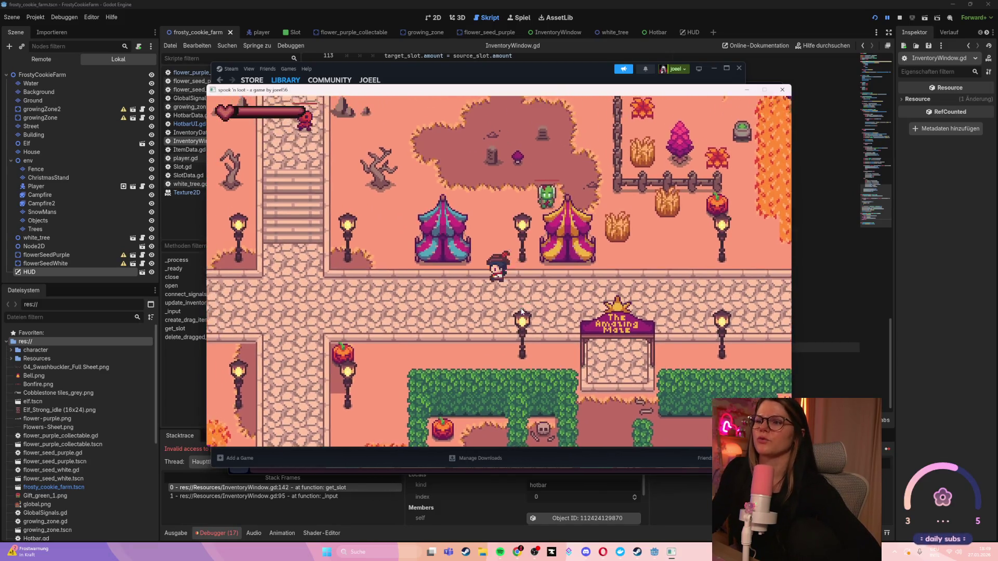
key(a)
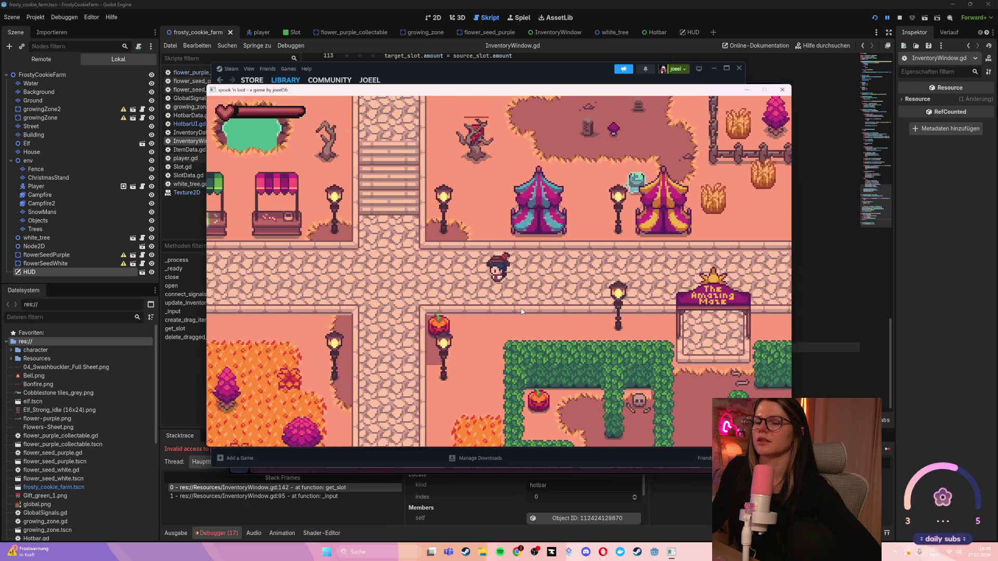
key(w)
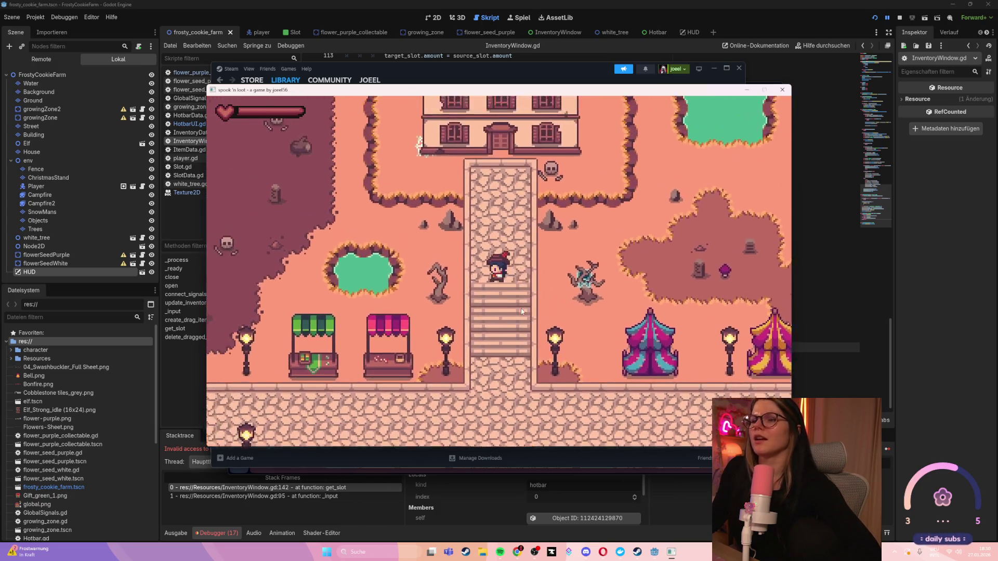
key(w)
Fight through the dungeon rooms and corridors, then close the game window.
click(521, 311)
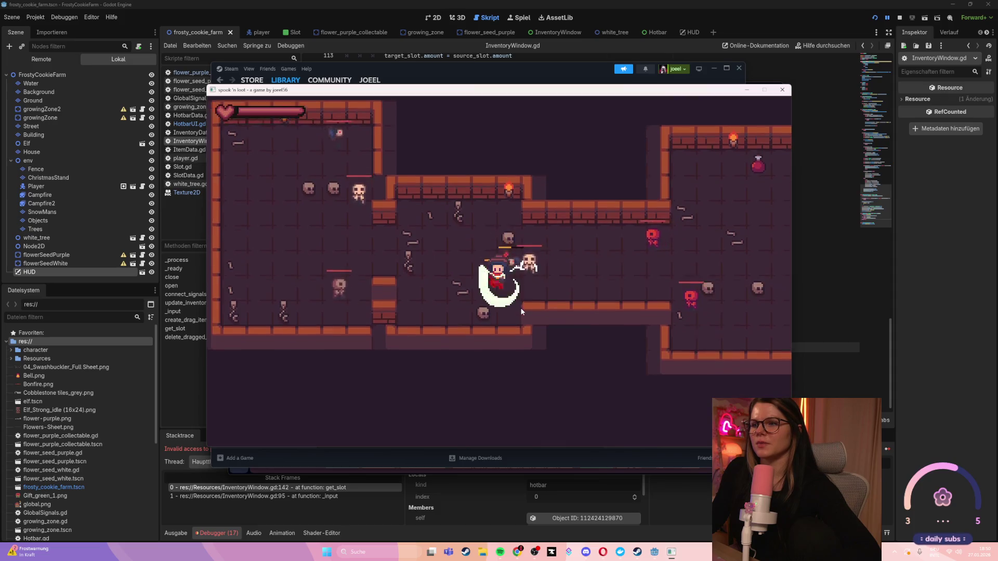
key(a)
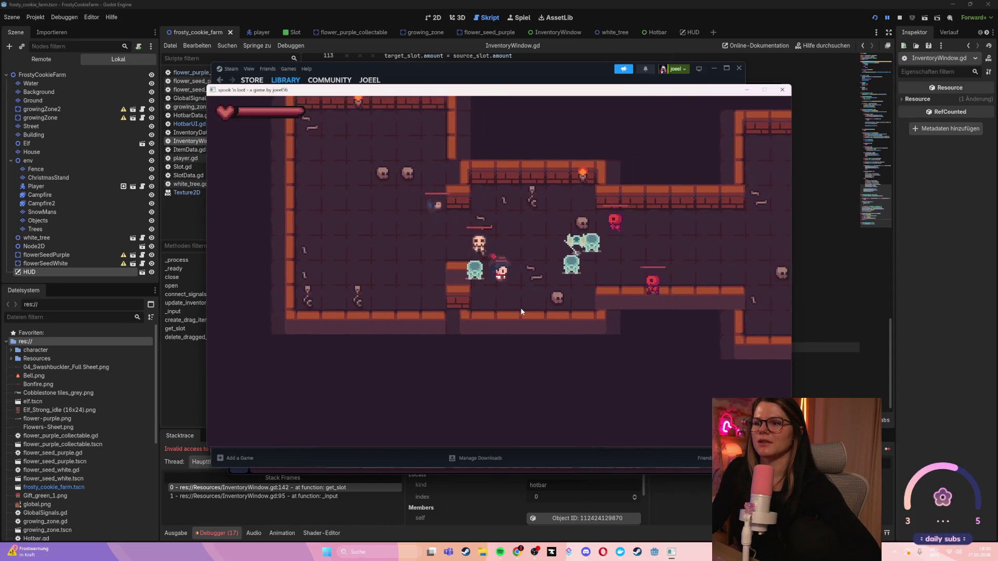
key(w)
key(d)
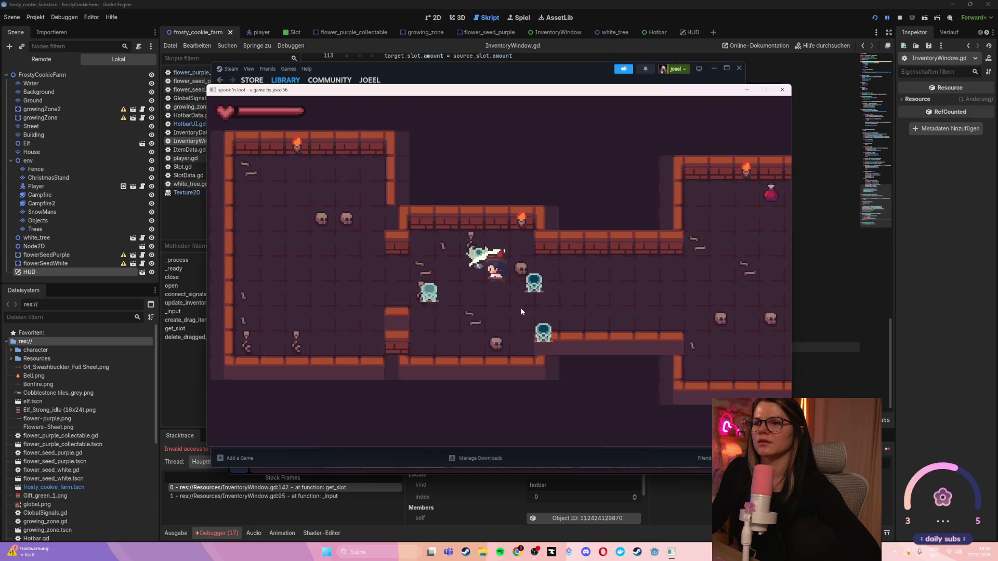
key(d)
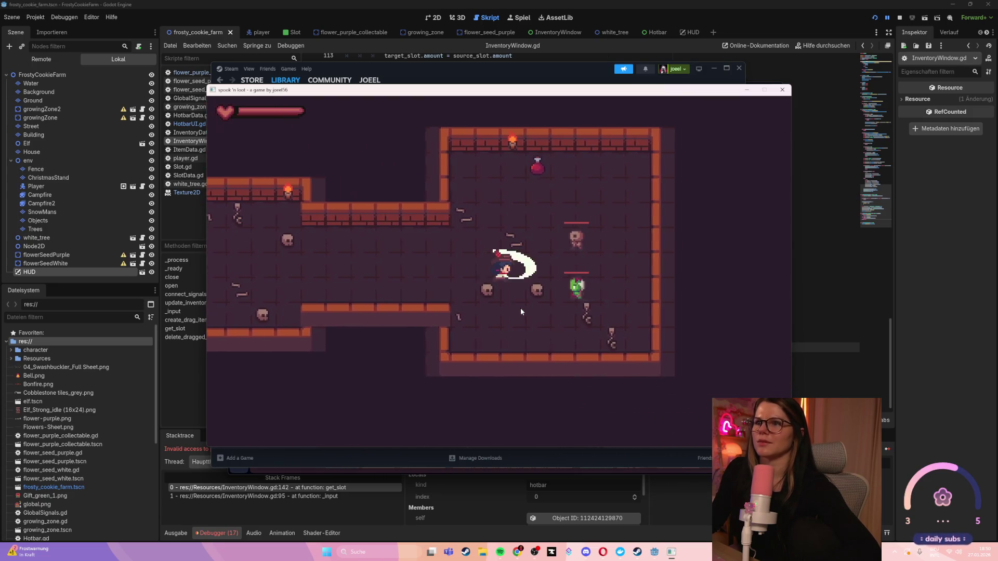
key(w)
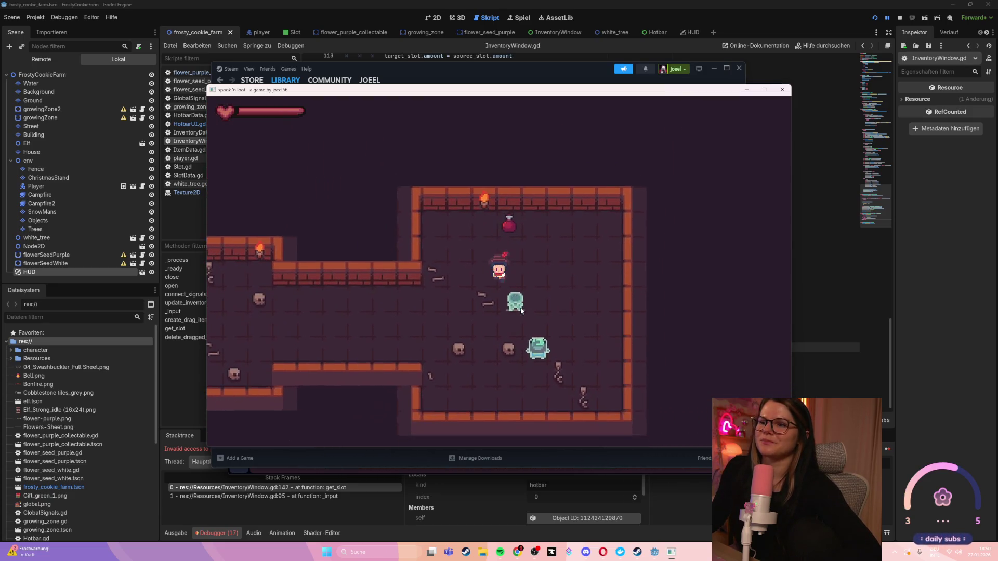
key(s)
key(a)
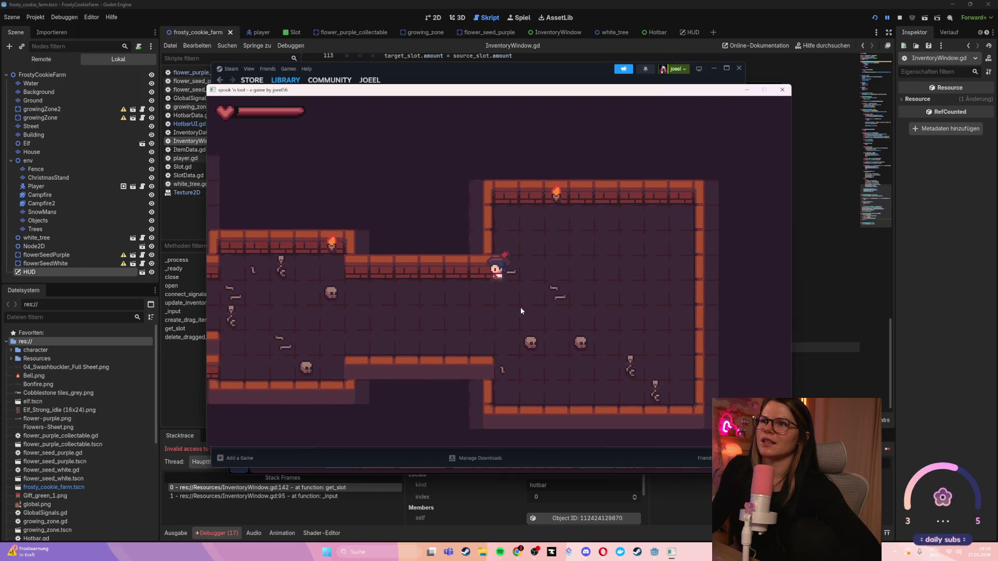
key(a)
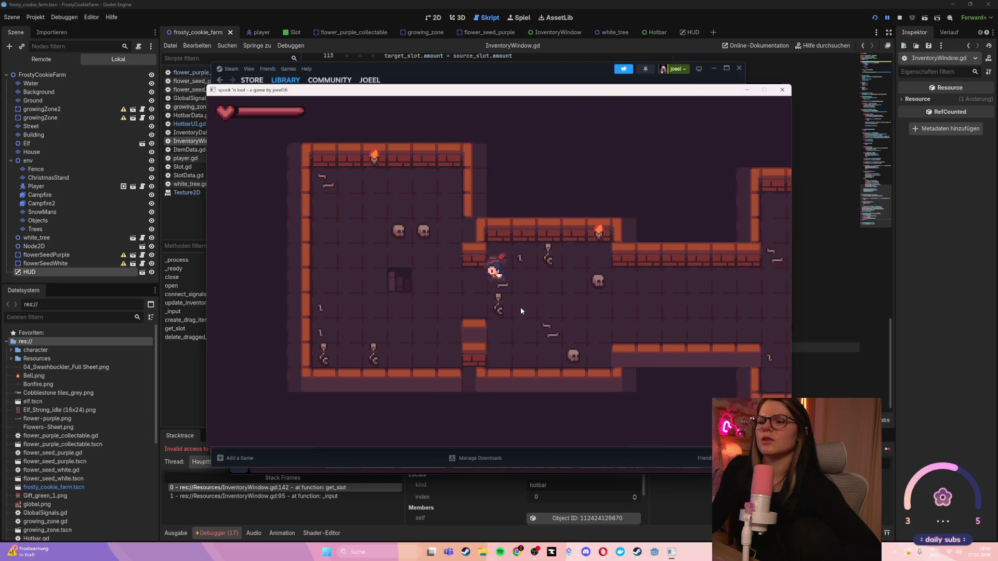
key(w)
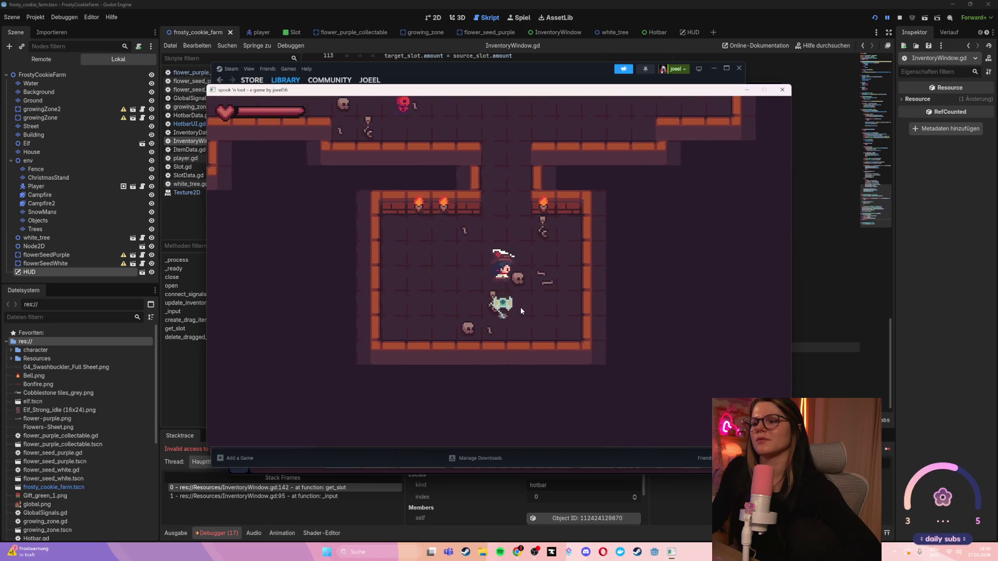
key(w)
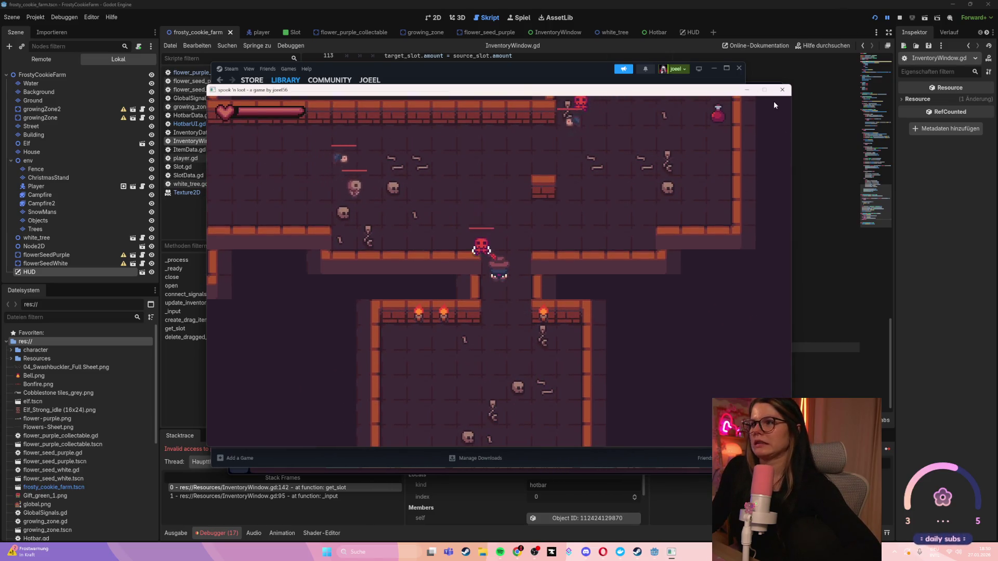
click(782, 91)
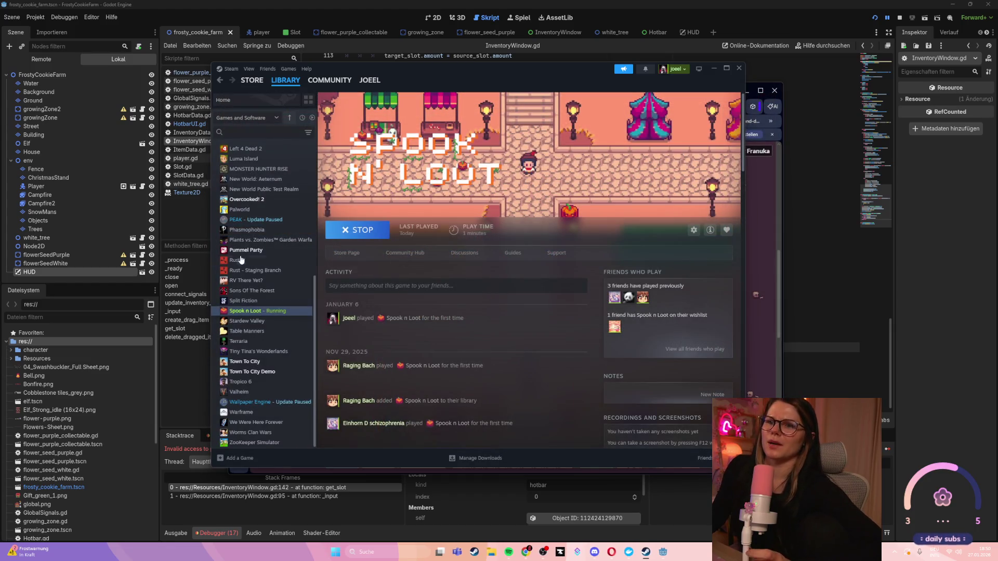
Minimize Steam, scroll the itch.io creator page down, and open the RPG asset pack page.
click(715, 68)
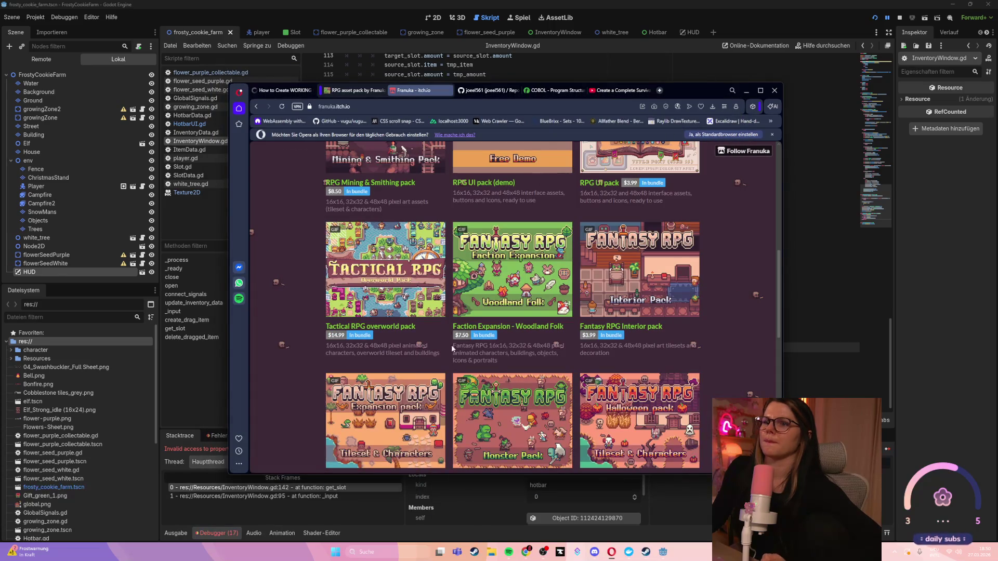
scroll(451, 344, up, 4)
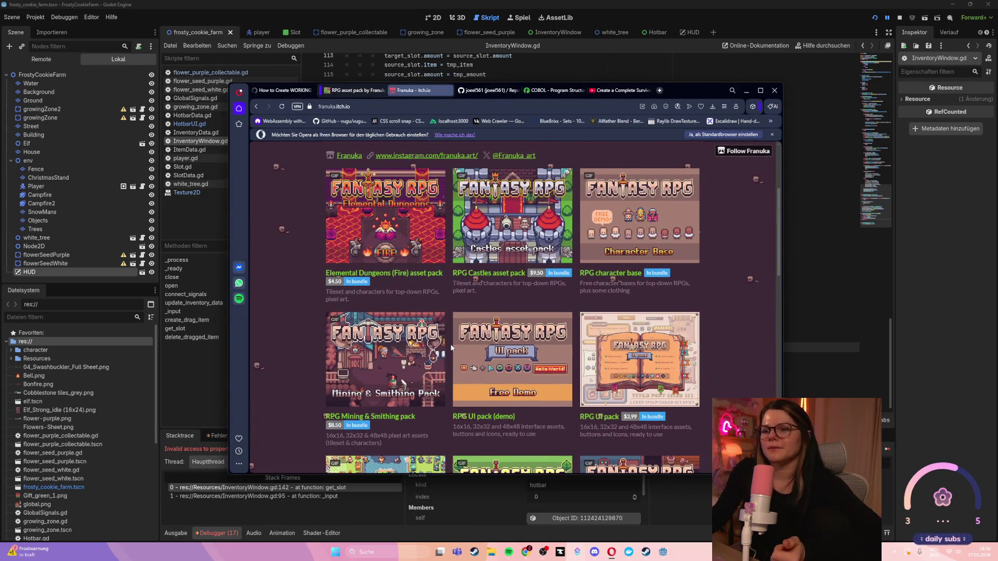
scroll(514, 251, down, 5)
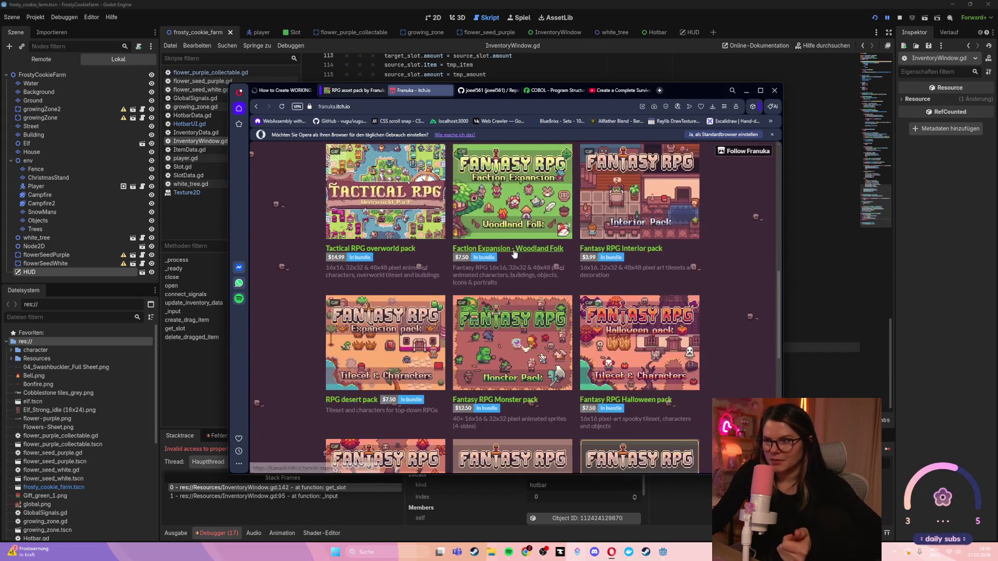
scroll(404, 315, down, 2)
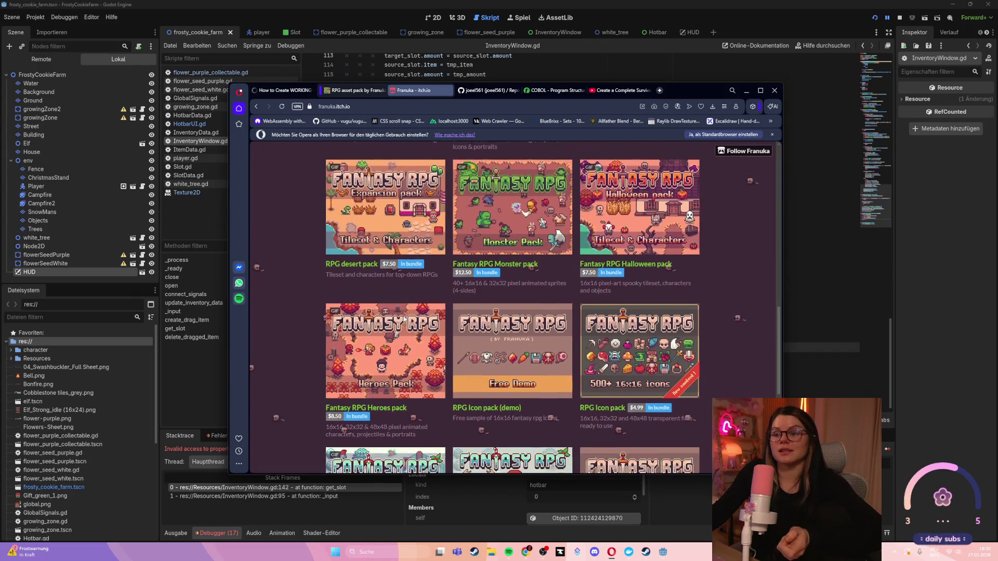
scroll(466, 300, down, 2)
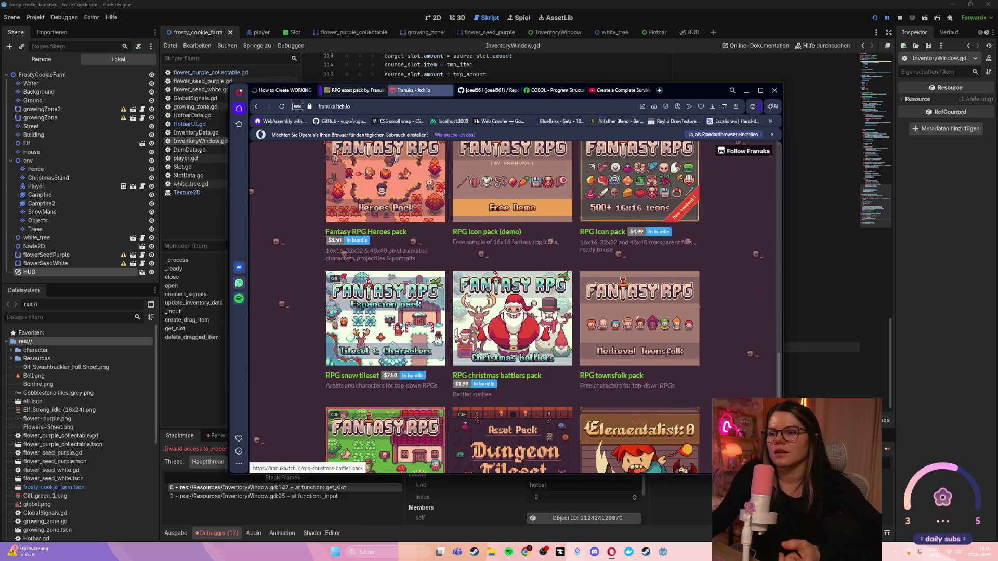
scroll(367, 244, down, 2)
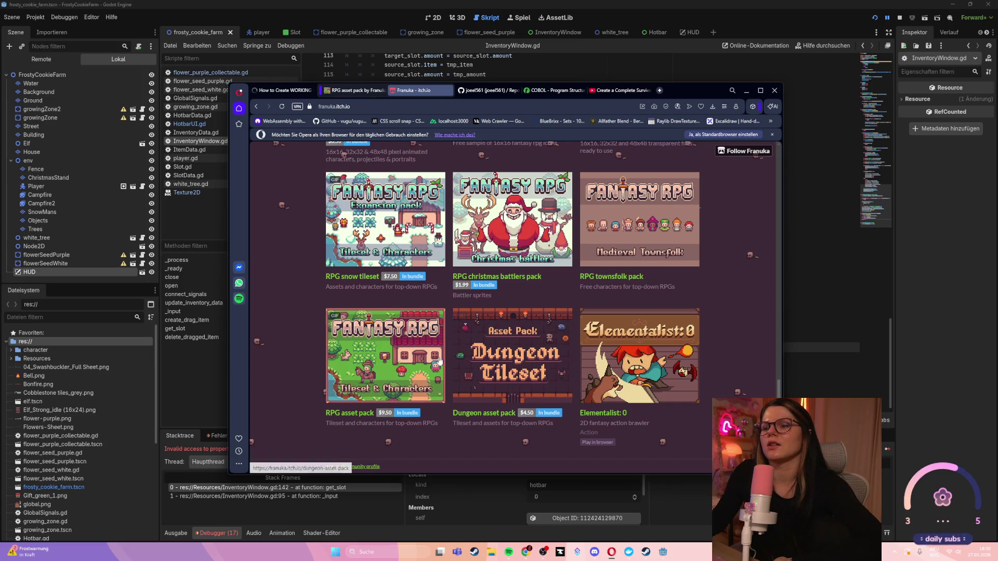
click(382, 367)
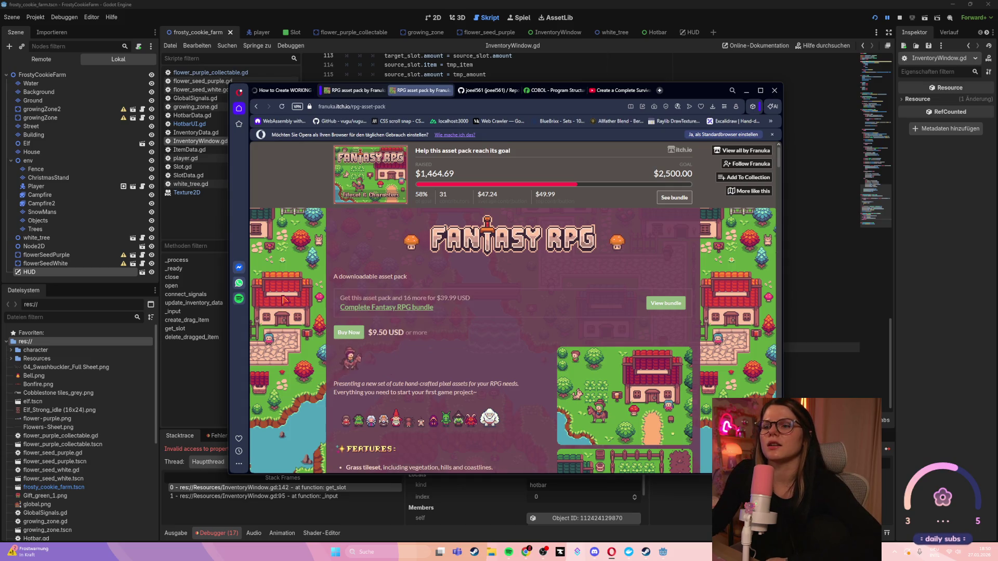
Read through the RPG asset pack's features and Latest Update notes, then minimize Opera.
scroll(450, 276, down, 2)
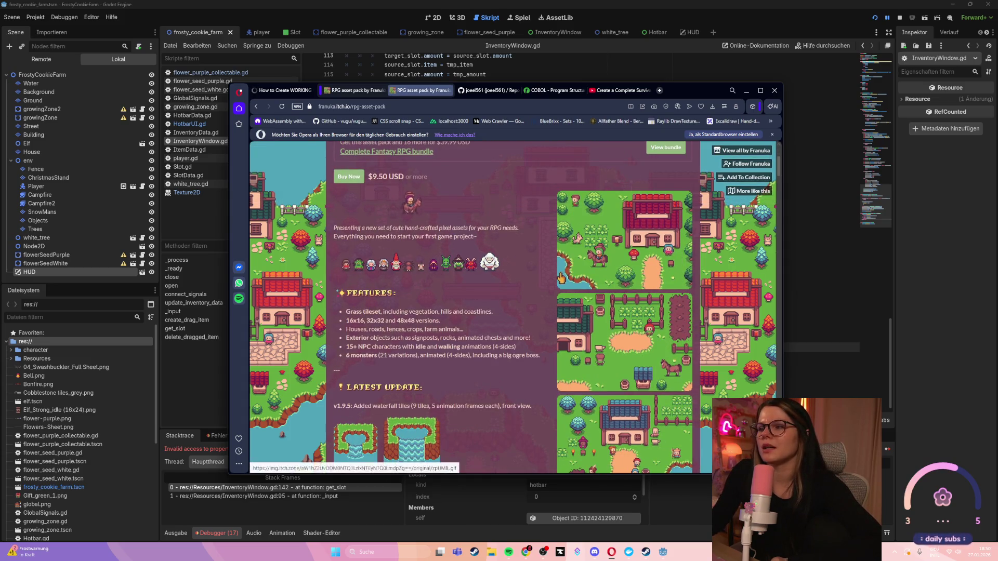
scroll(623, 337, down, 3)
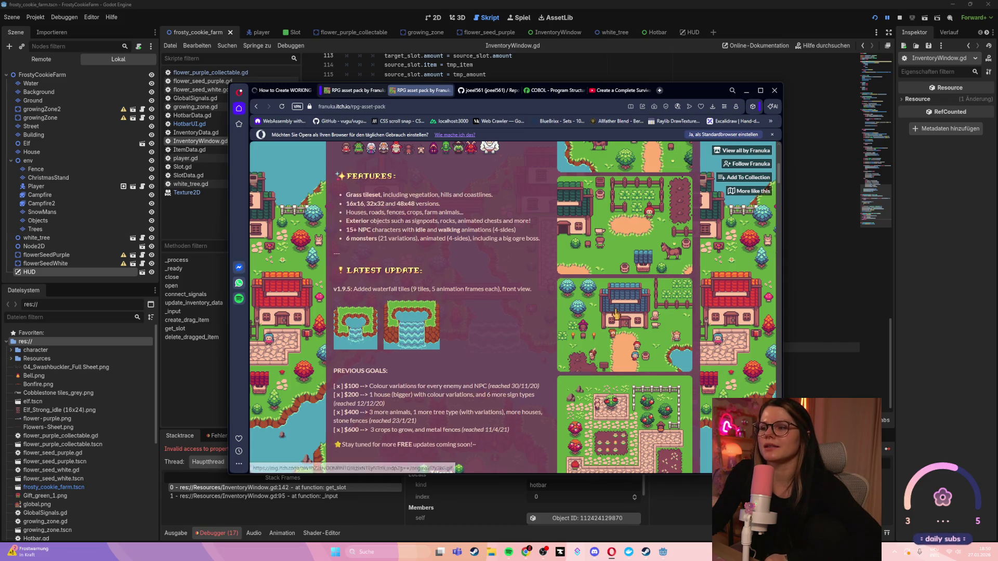
scroll(492, 307, down, 2)
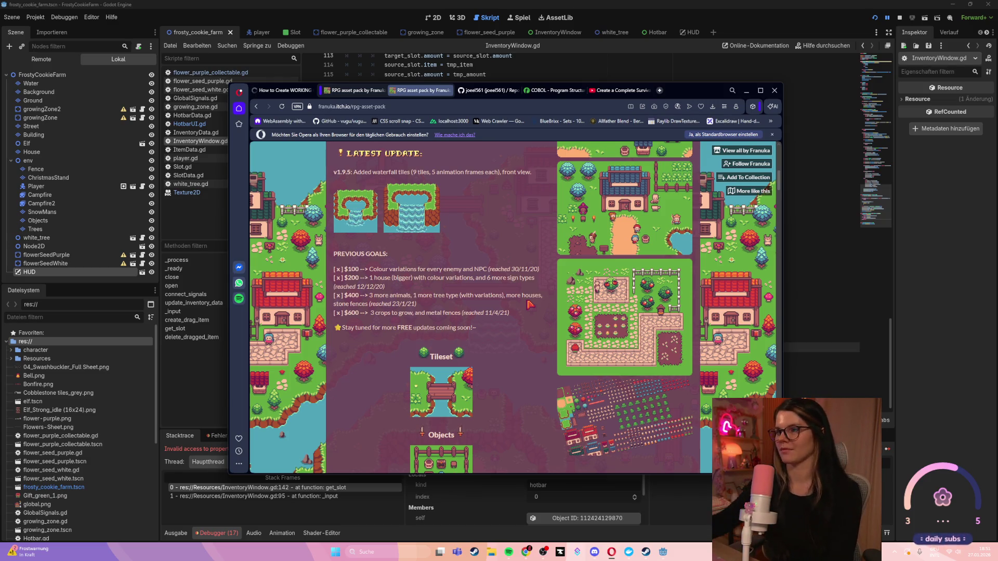
click(746, 90)
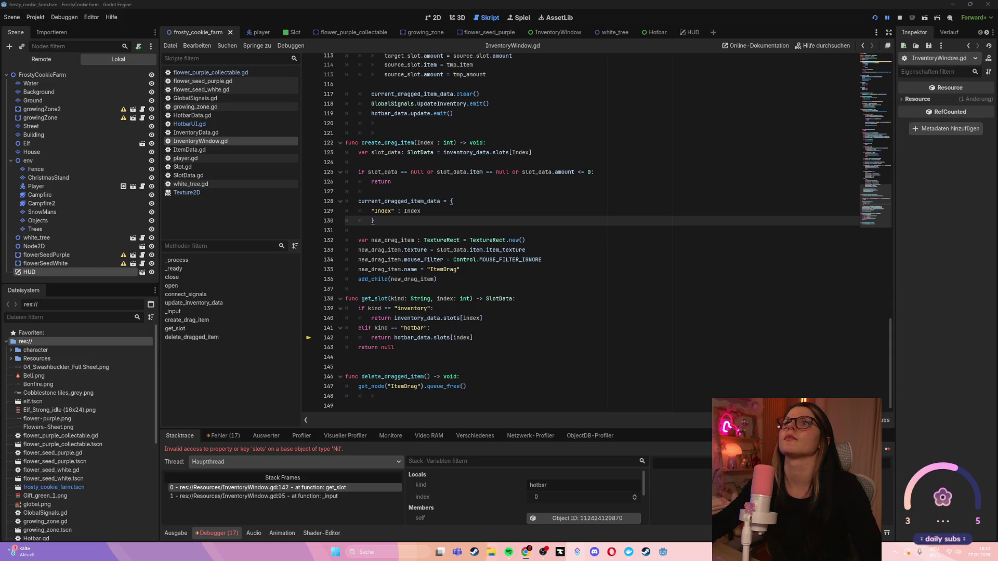
click(516, 211)
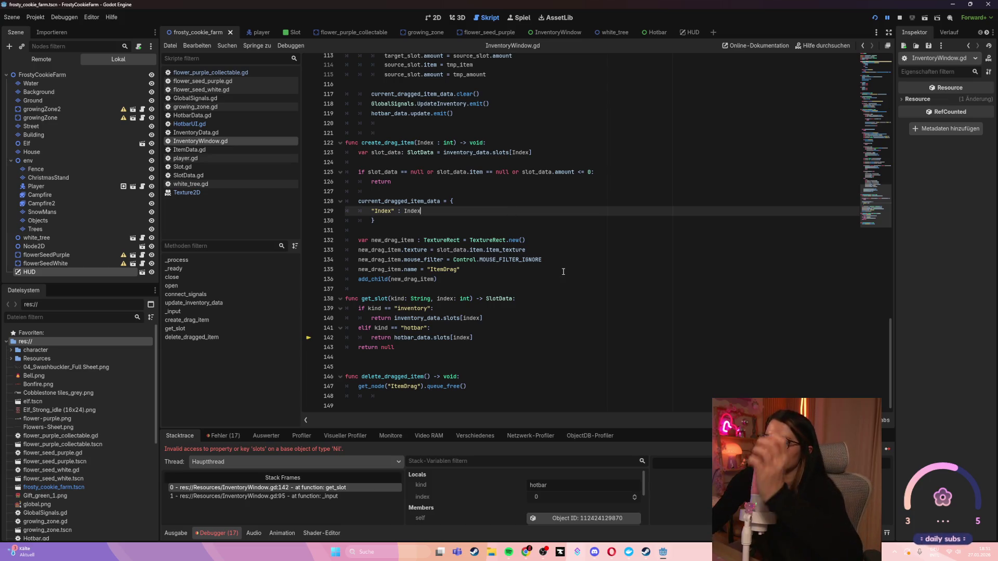
key(F5)
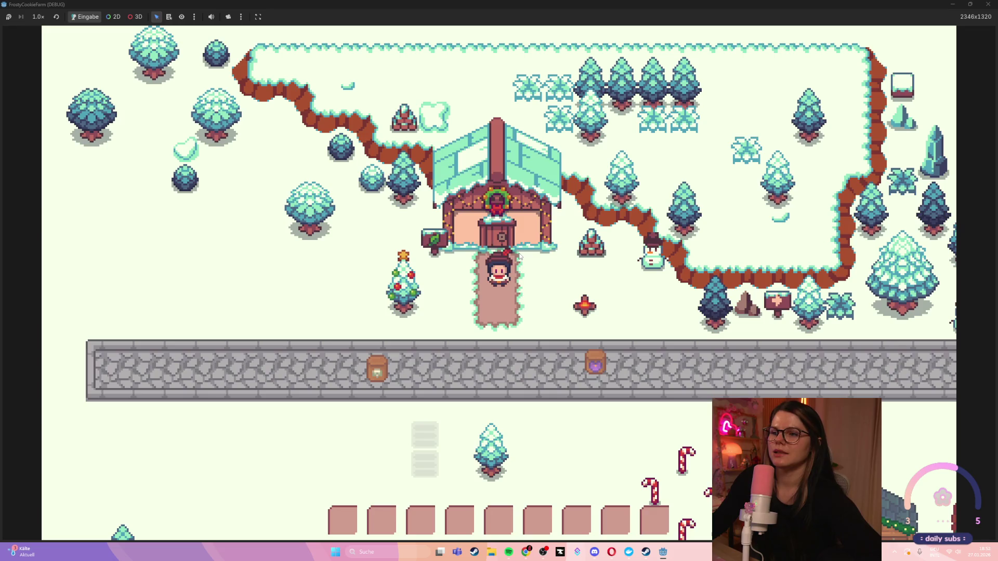
Walk onto the road, plant purple seeds on both soil plots, walk past the flowers, then close the game.
key(s)
mouse_move(554, 313)
mouse_down()
mouse_move(430, 373)
mouse_move(457, 317)
mouse_up()
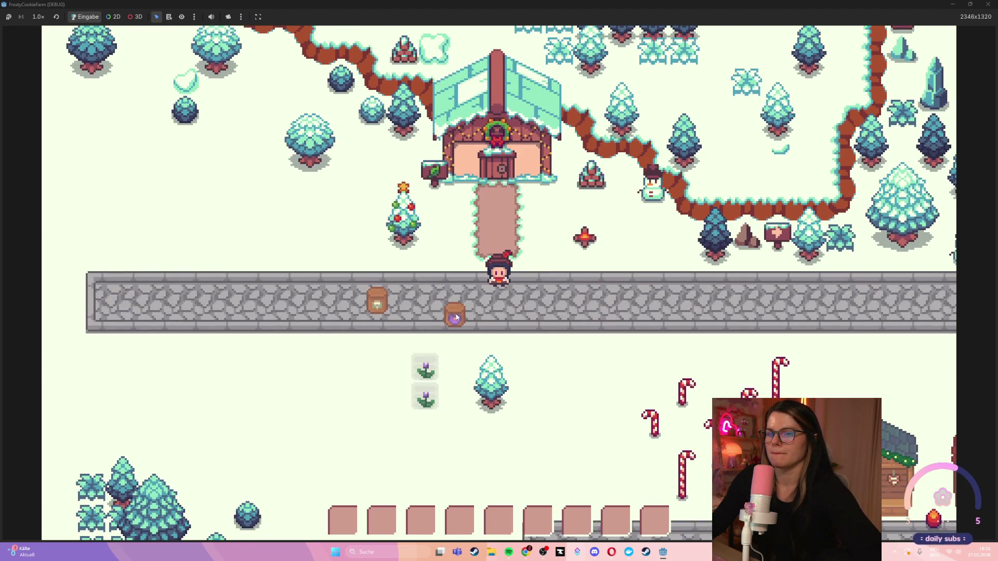
key(a)
key(s)
key(s)
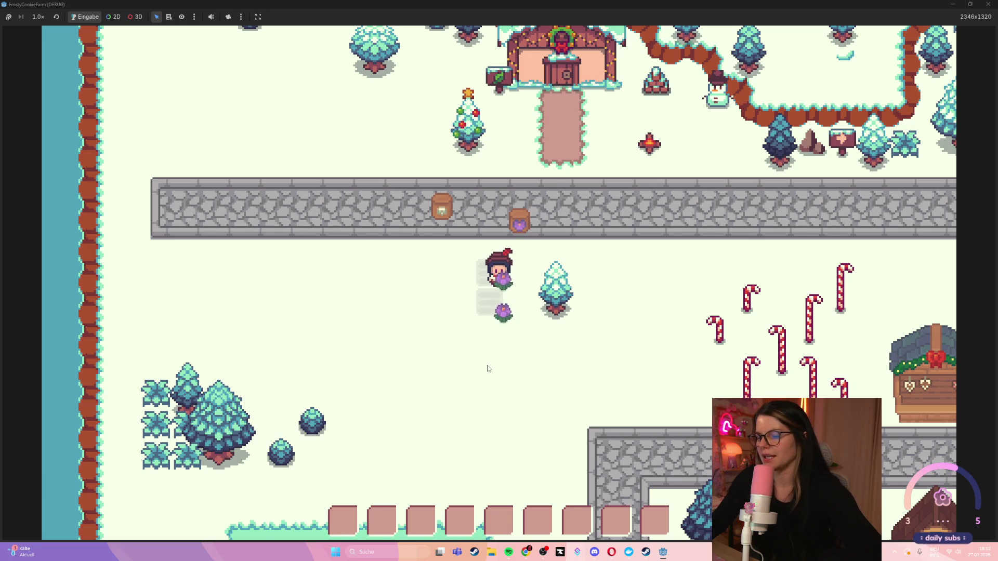
click(986, 7)
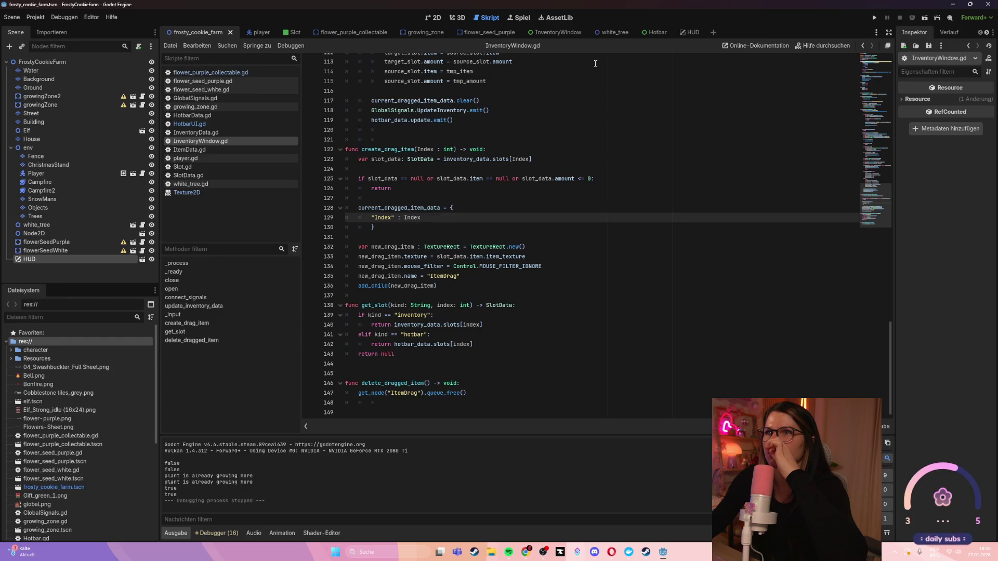
Set the Hotbar scene's SlotGroup Transform Scale to 4.0.
click(646, 33)
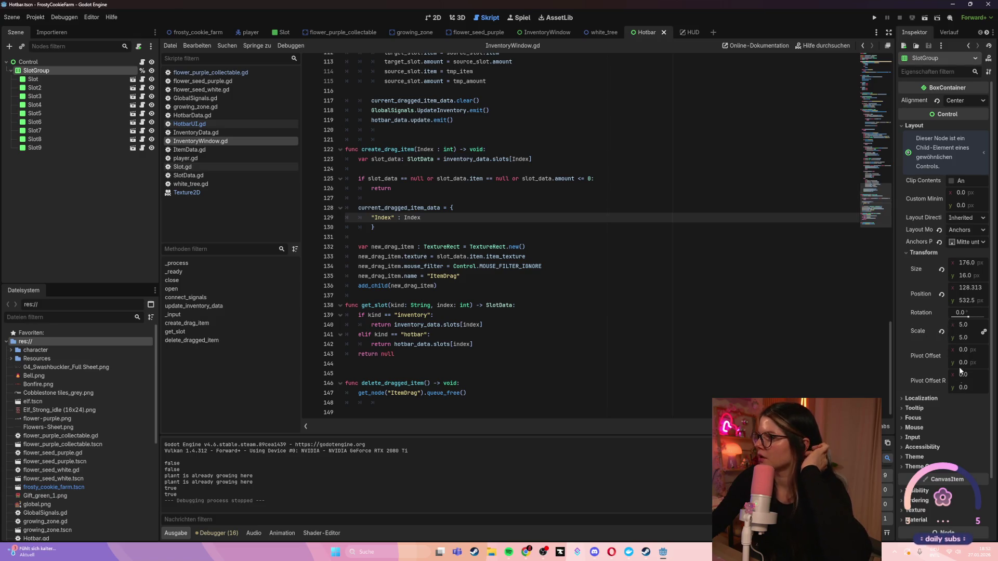
key(Return)
click(790, 298)
Run the game, open the inventory to check the smaller hotbar, then stop it with F8.
key(F5)
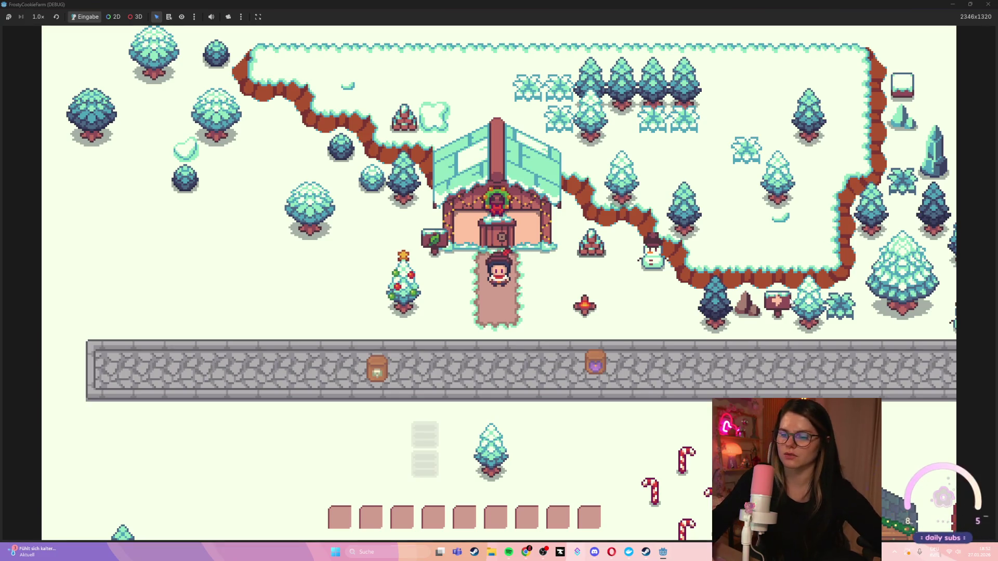
key(e)
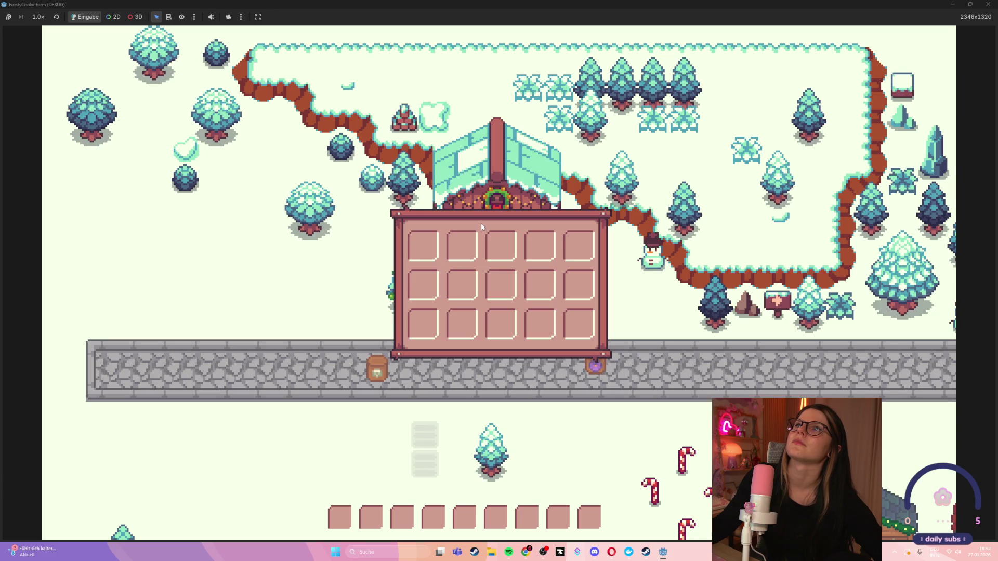
key(F8)
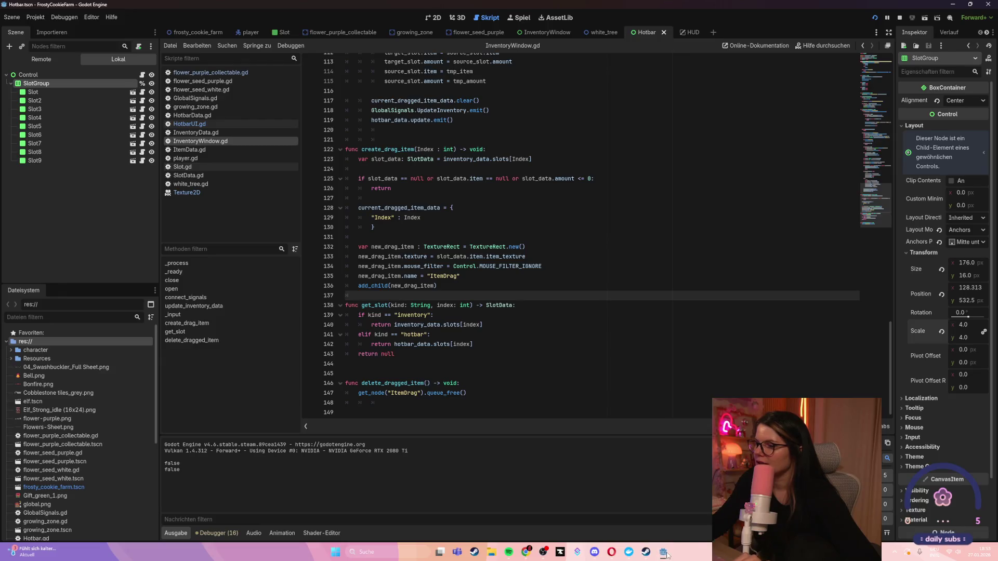
Set SlotGroup's scale to 4.5, save Hotbar.tscn, and bring the running game window forward.
click(965, 328)
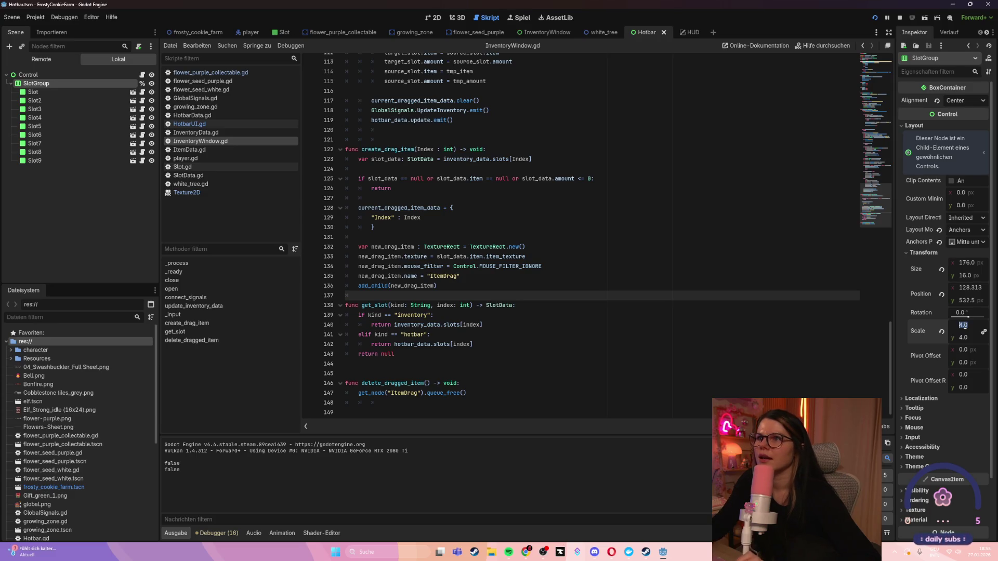
text(4.5)
key(Return)
click(573, 340)
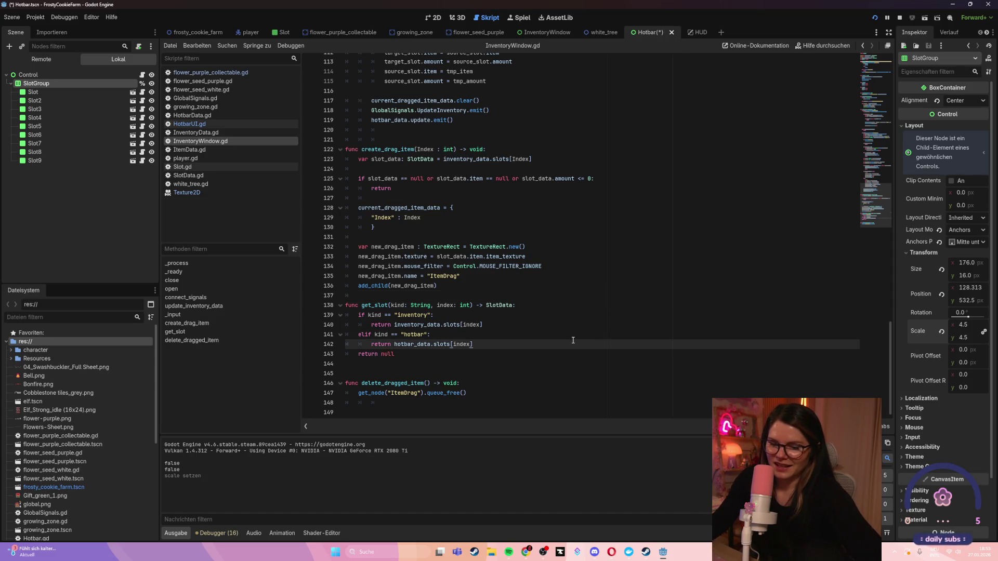
key(ctrl+s)
mouse_move(663, 554)
click(686, 504)
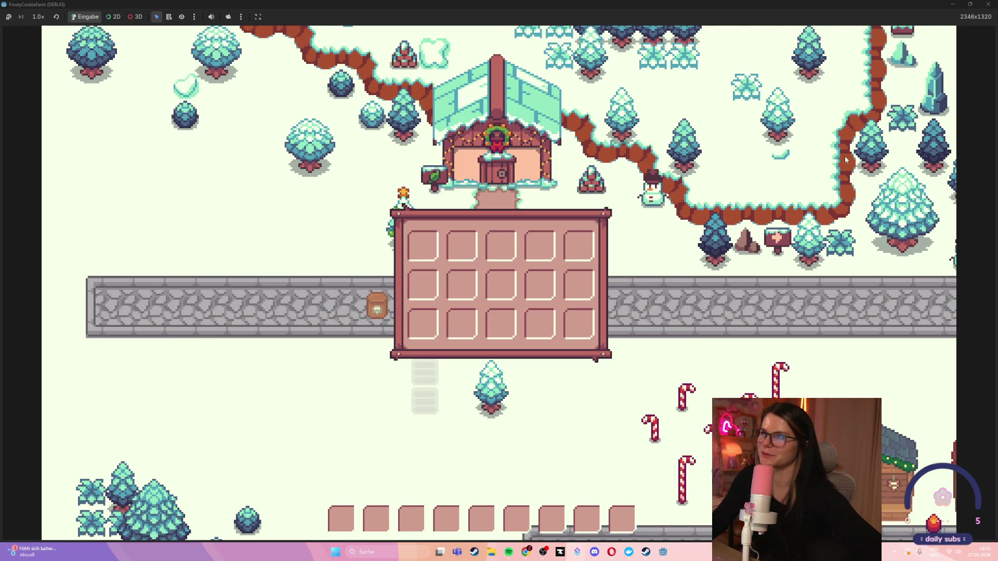
Close the running game window and relaunch the project with F5.
click(988, 4)
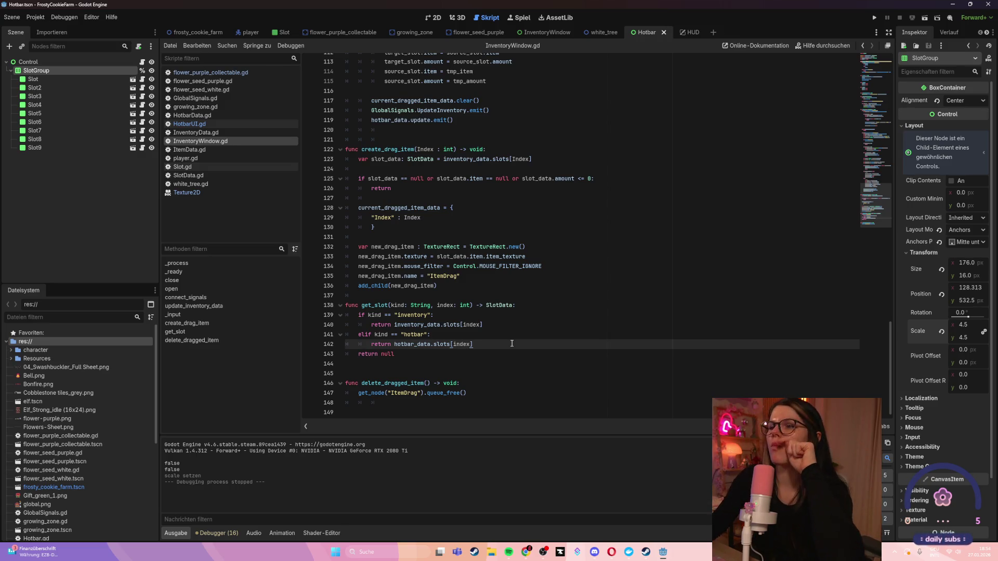
key(F5)
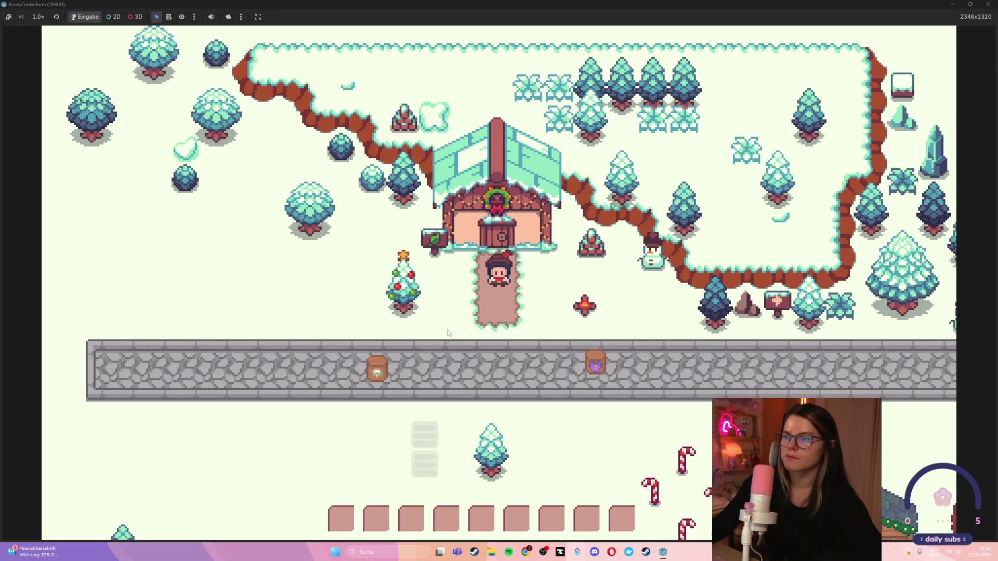
Open the storage inventory in the game, walk the character south-west, then close the game.
key(e)
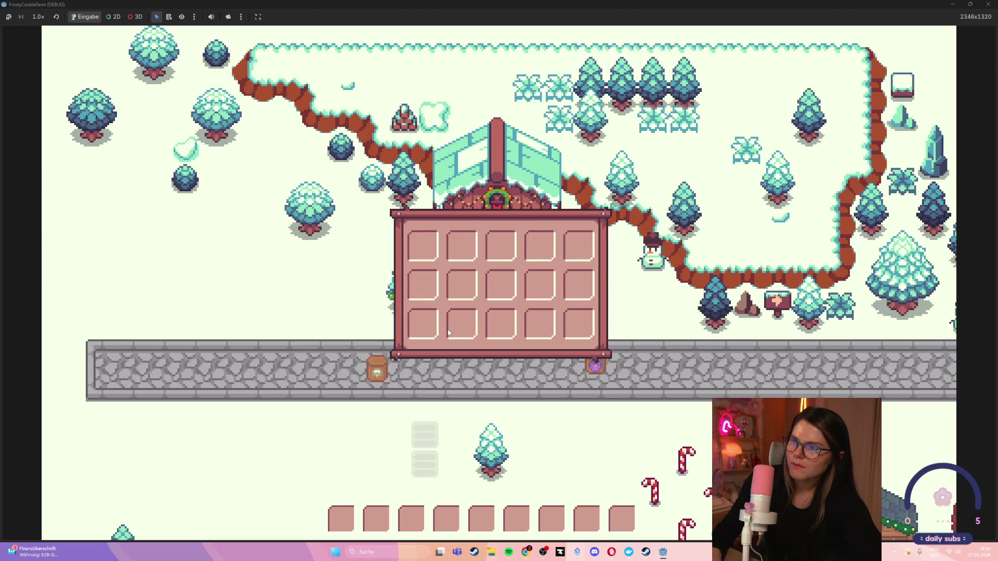
key(s)
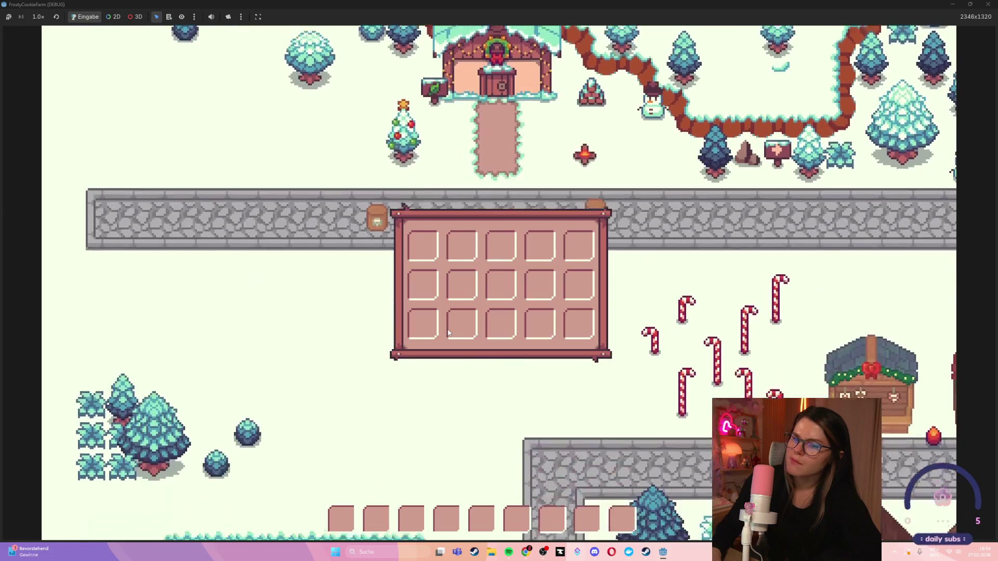
key(a)
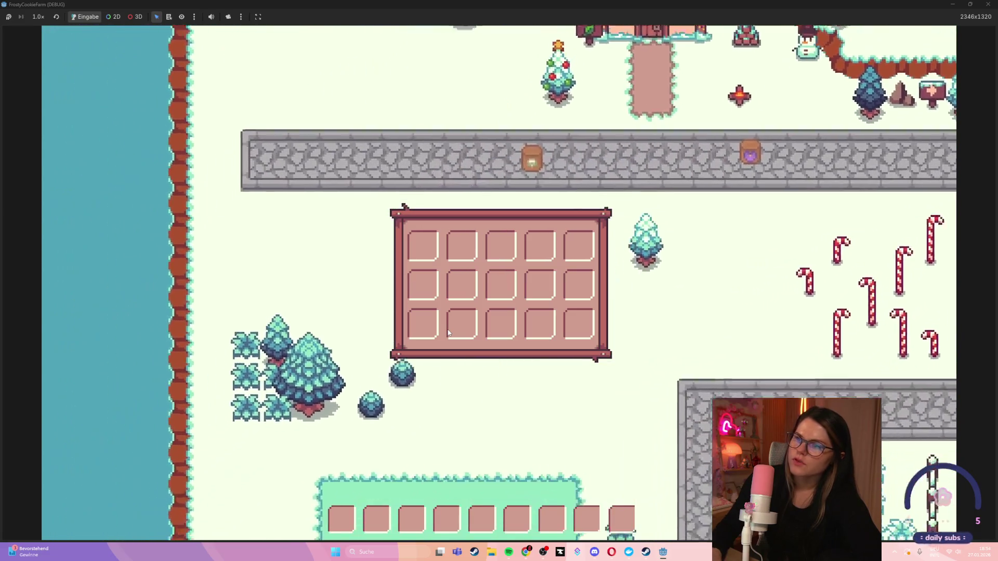
key(s)
key(a)
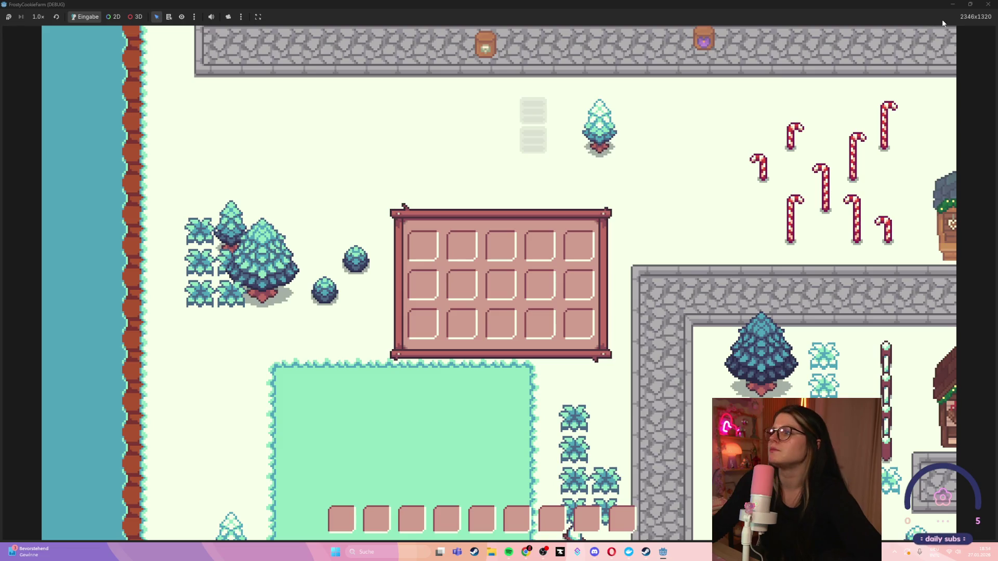
click(988, 4)
Rescale SlotGroup to 4.7, test the inventory in a new run, then close it and bring up Opera.
click(969, 326)
text(4.7)
key(Return)
key(F5)
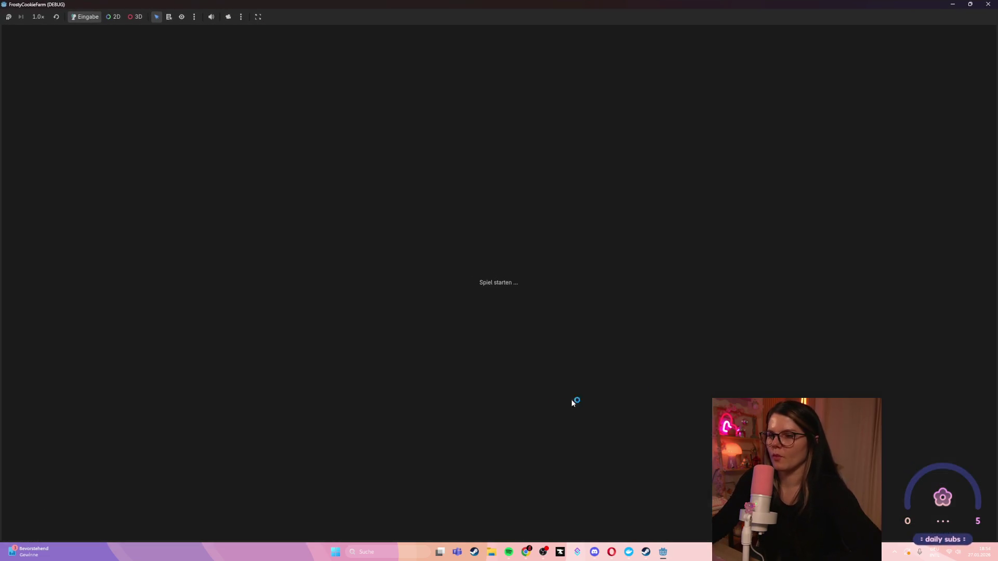
key(e)
key(s)
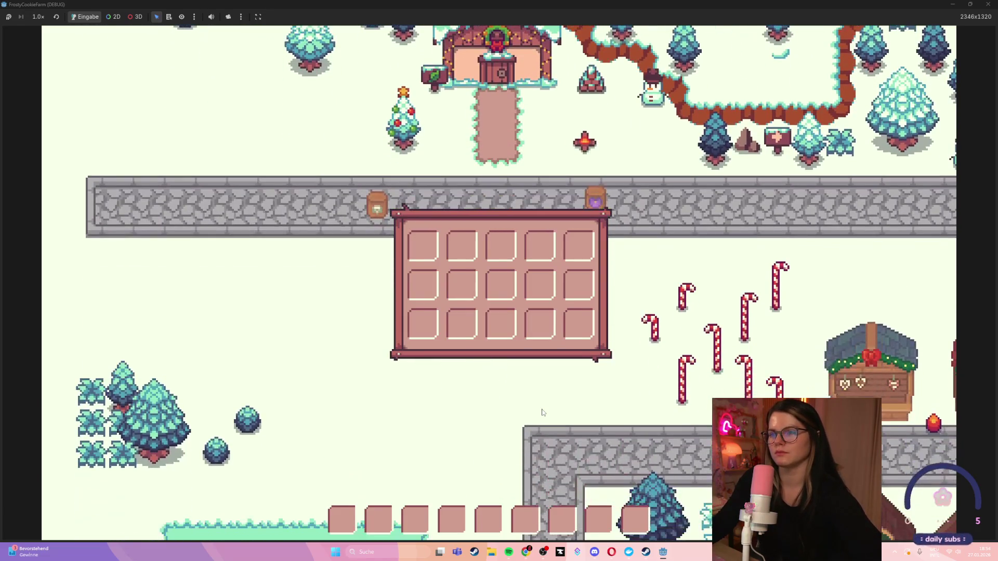
key(a)
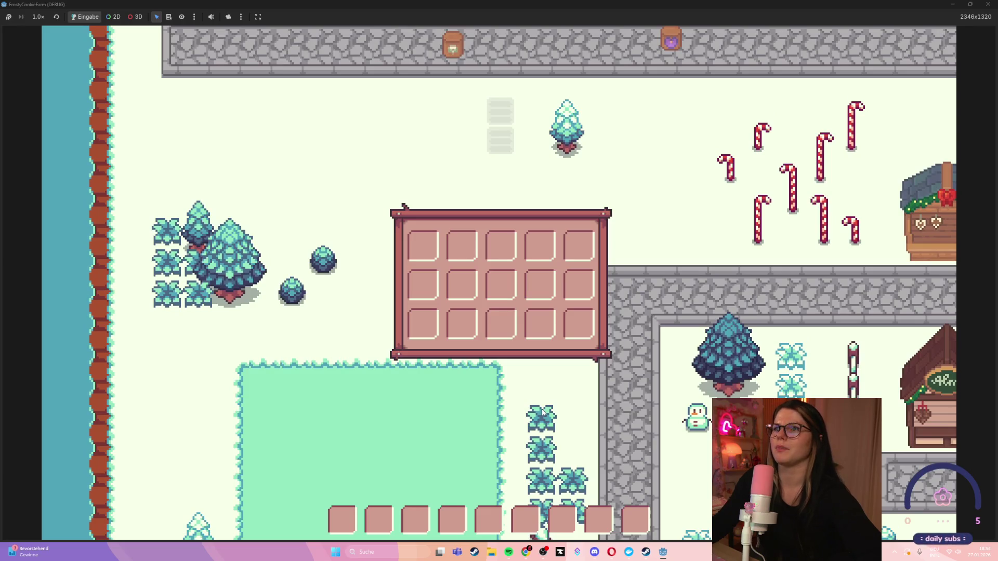
click(988, 4)
click(611, 552)
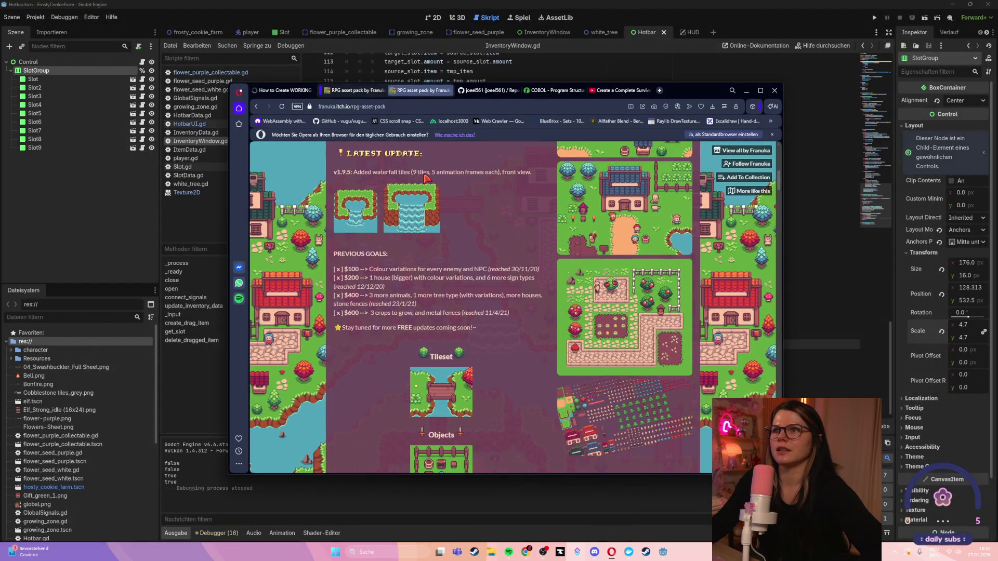
Go to franuka.itch.io and scroll through the creator's Fantasy RPG asset pack grid.
scroll(437, 307, up, 3)
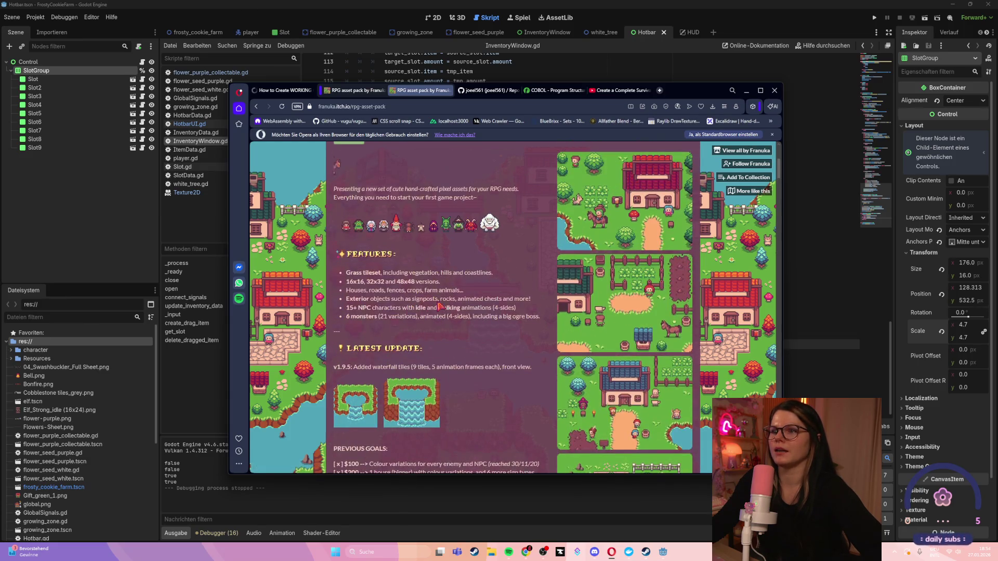
scroll(437, 307, up, 3)
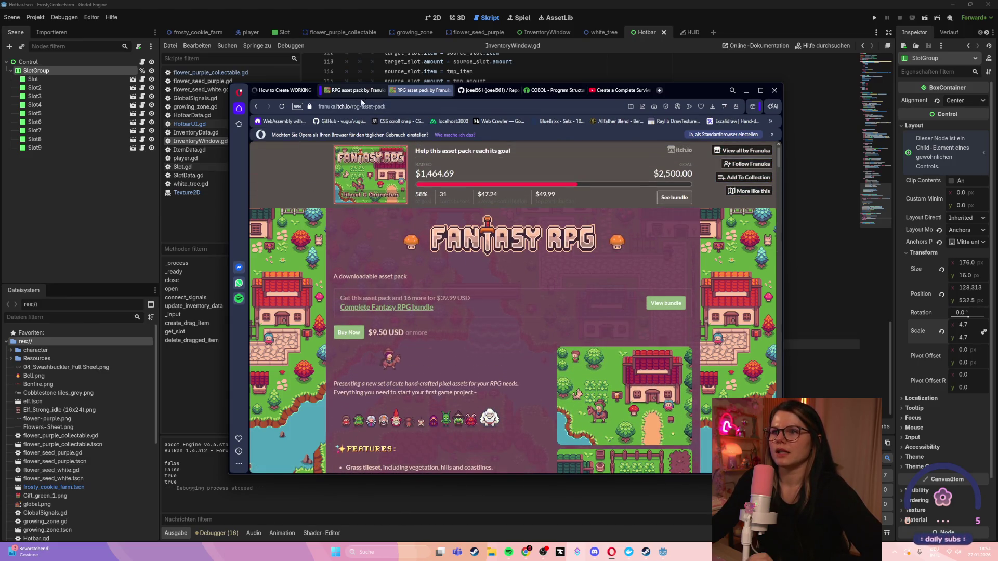
click(361, 106)
text(franuka.itch.io)
key(Return)
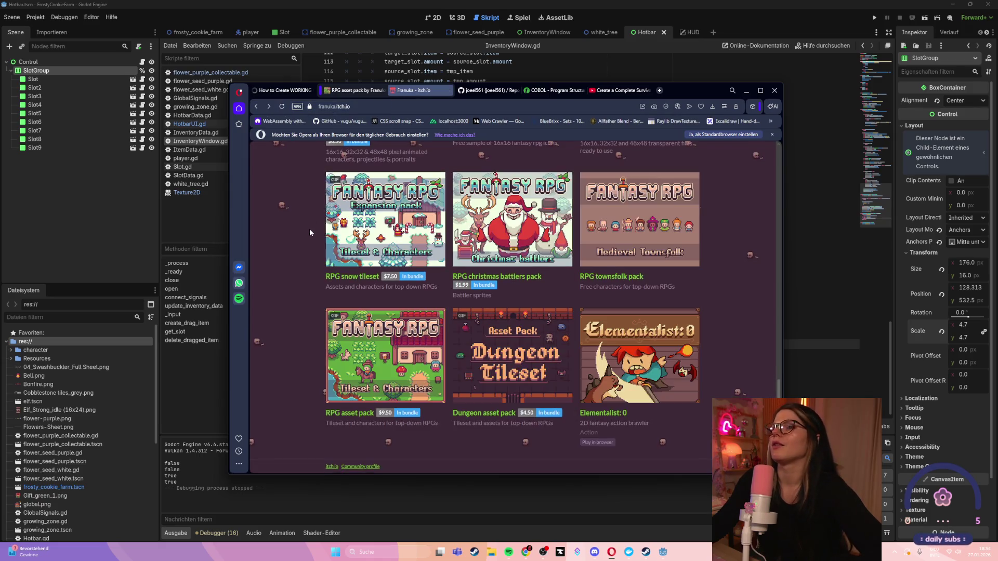
scroll(485, 341, up, 5)
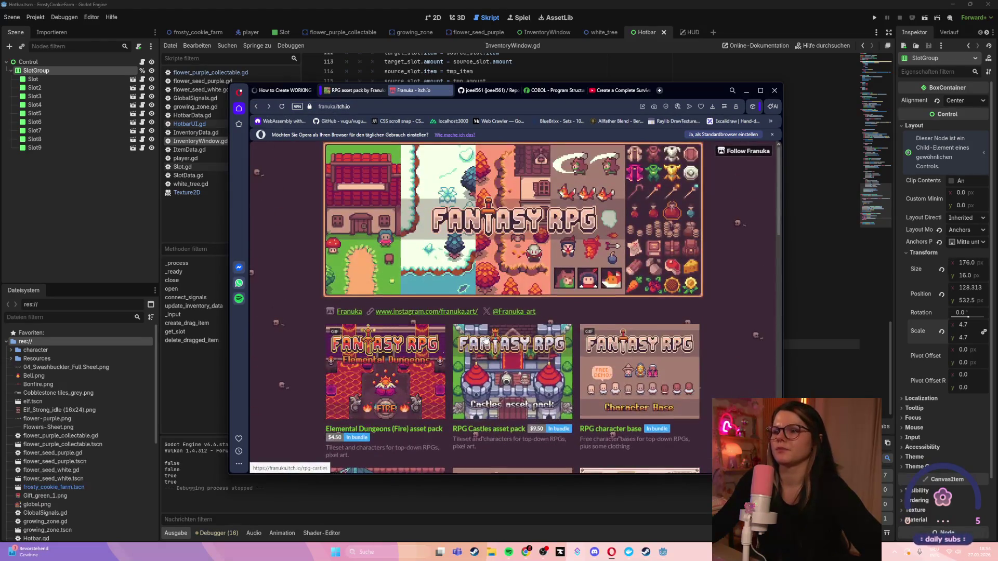
scroll(485, 340, down, 4)
scroll(485, 341, up, 4)
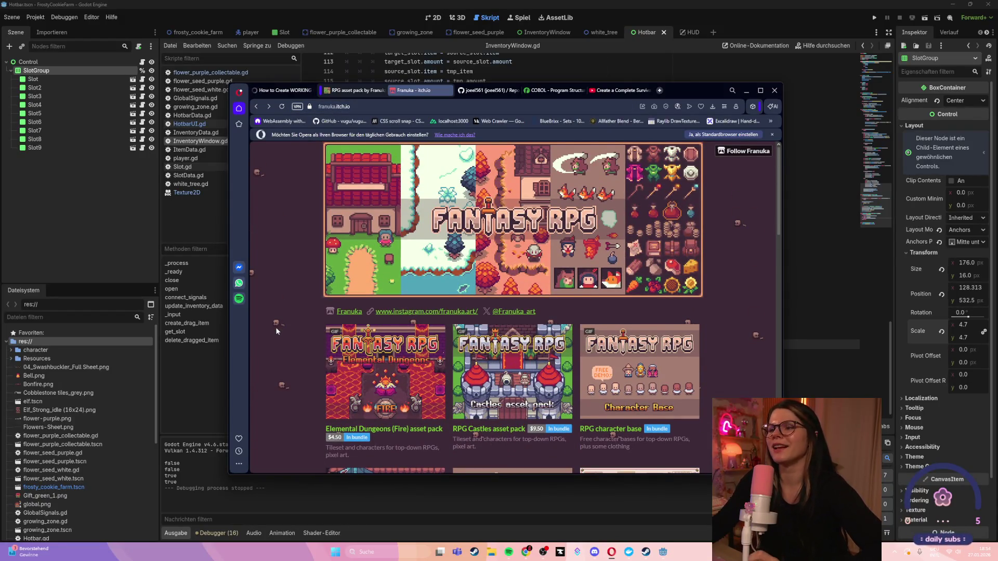
scroll(276, 331, down, 2)
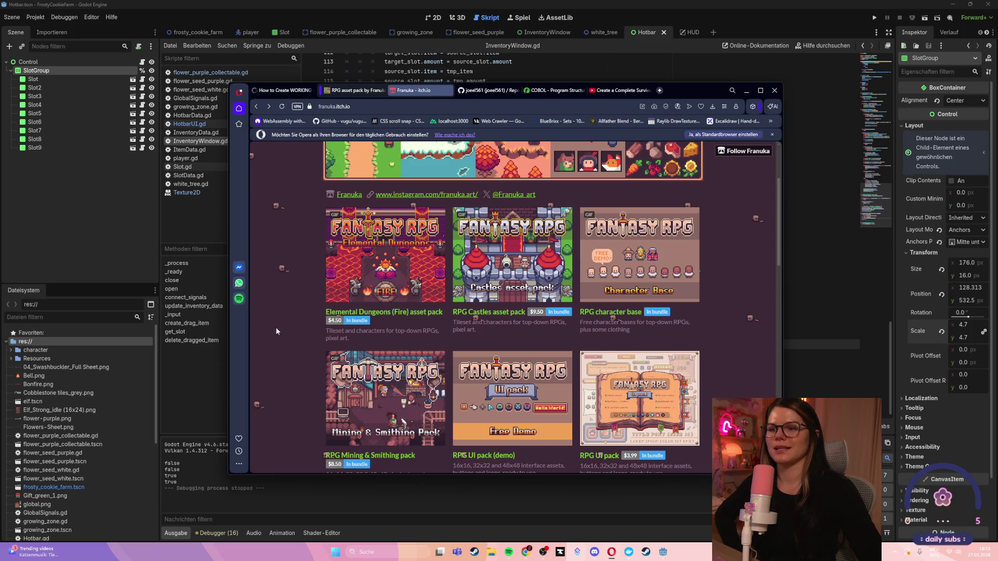
scroll(276, 327, down, 2)
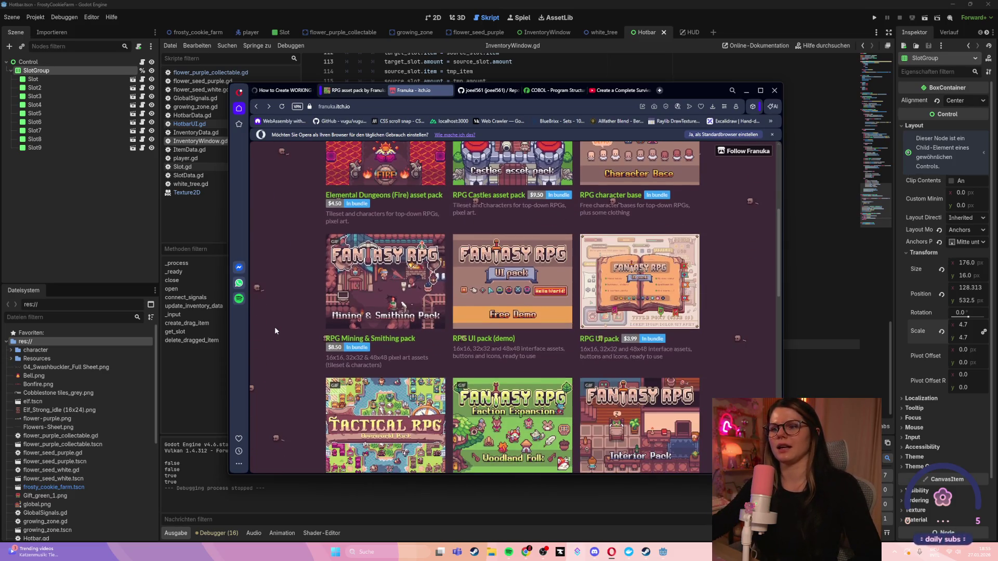
click(339, 307)
scroll(352, 299, down, 3)
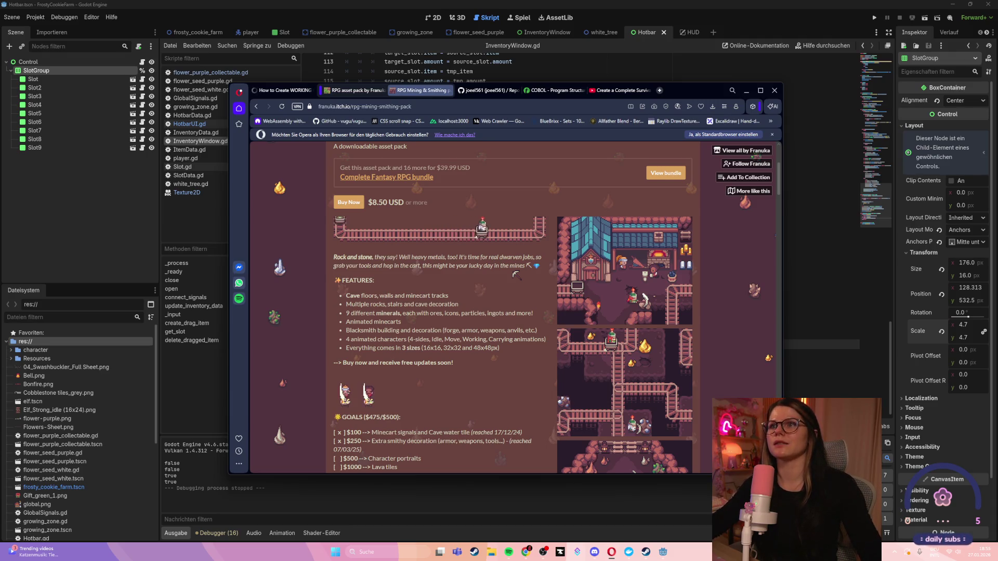
scroll(516, 276, down, 2)
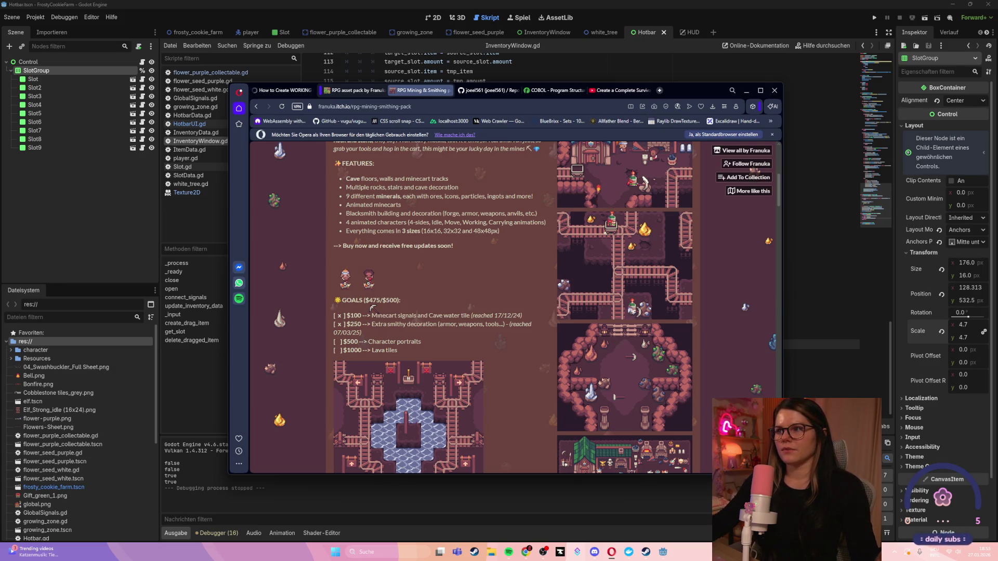
scroll(373, 308, down, 3)
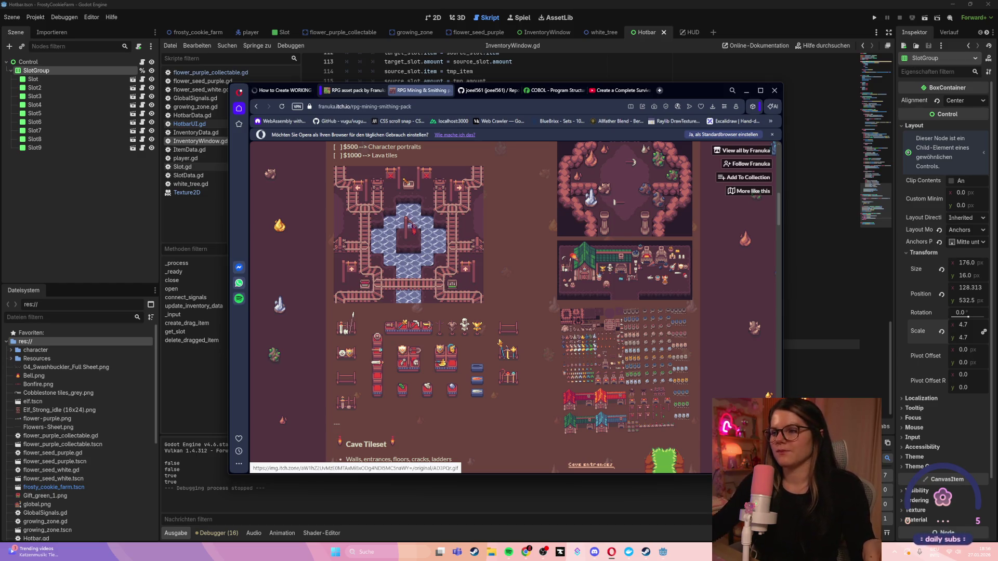
scroll(408, 260, down, 2)
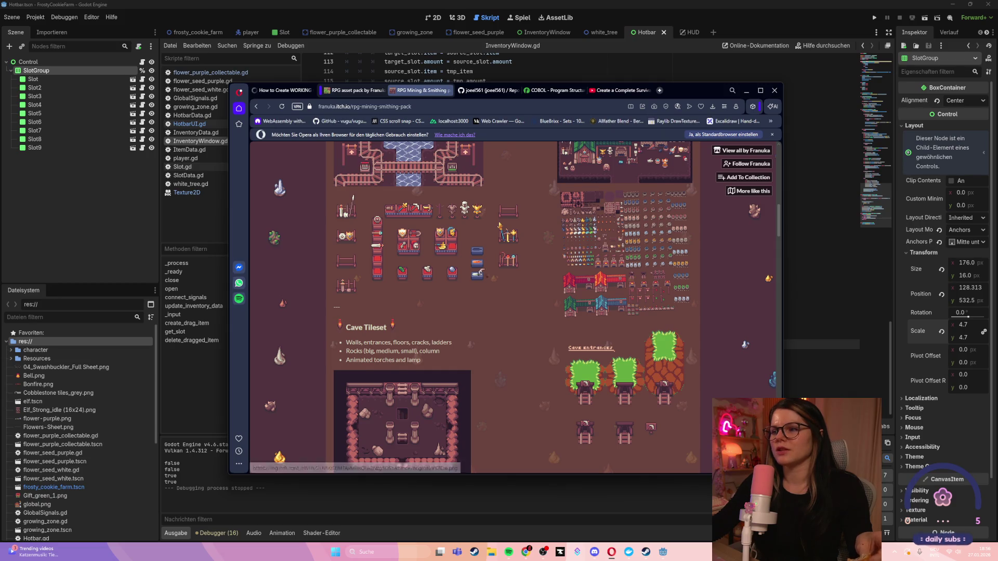
scroll(474, 274, down, 3)
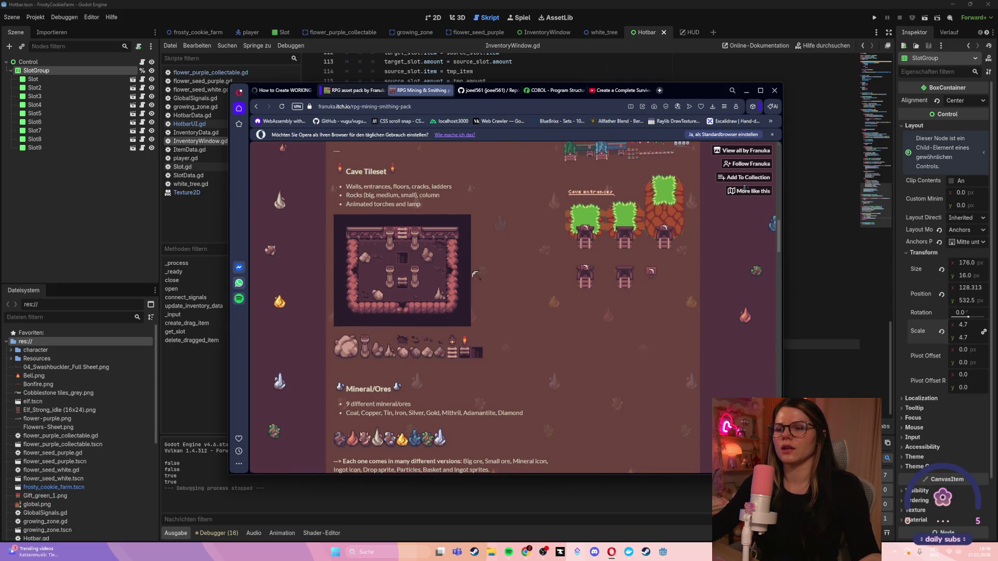
scroll(475, 274, up, 4)
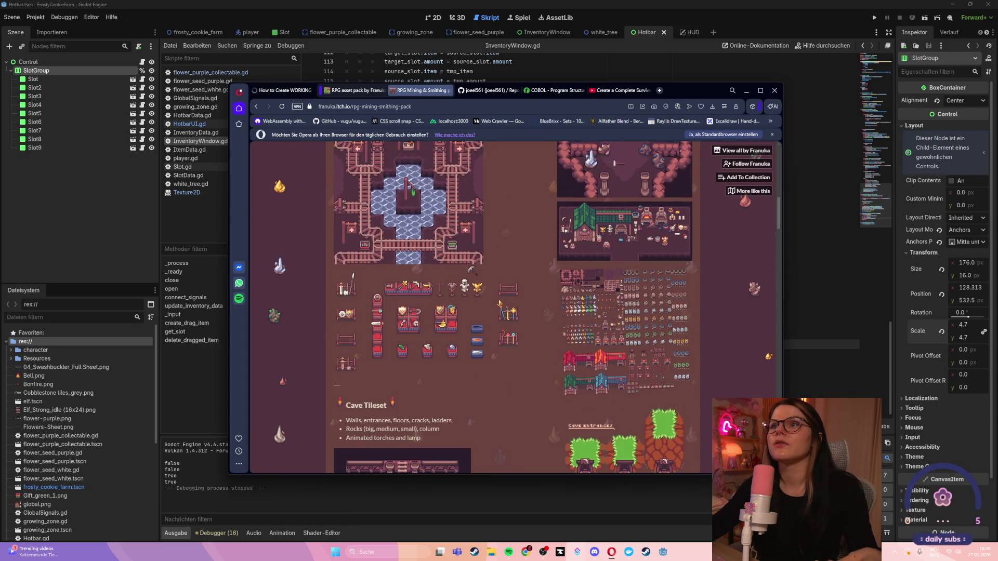
scroll(474, 274, up, 5)
scroll(475, 274, up, 4)
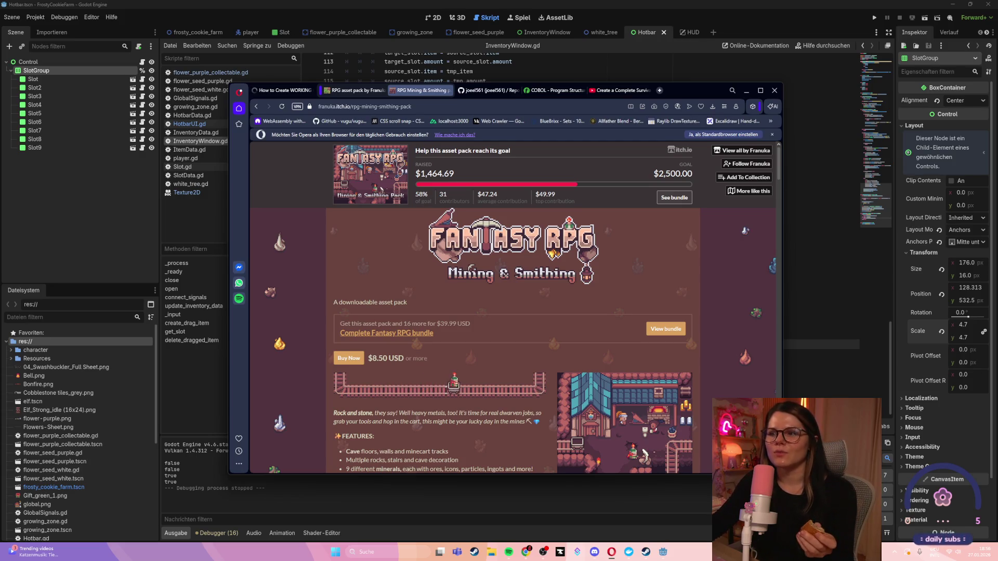
scroll(506, 273, down, 3)
scroll(505, 273, down, 5)
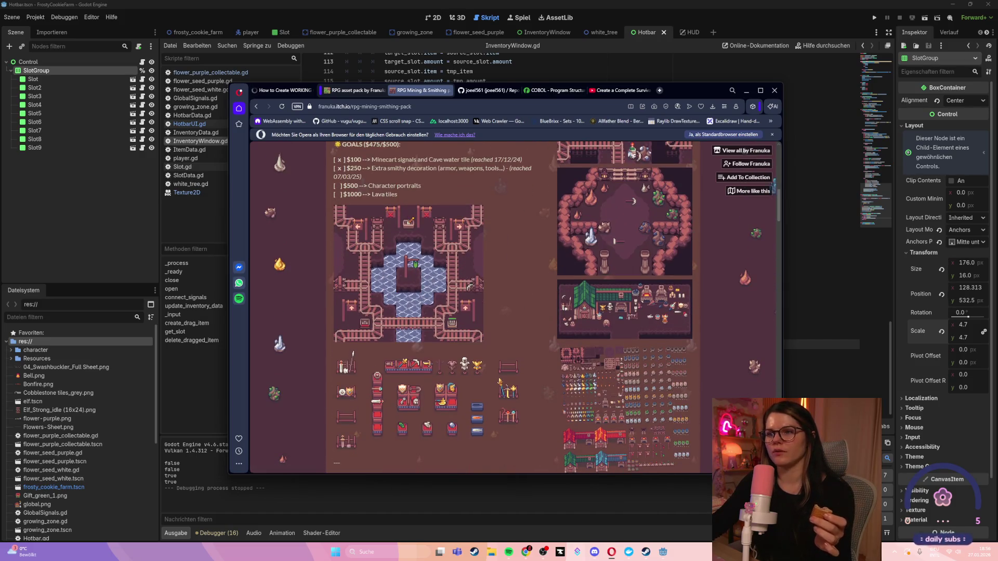
click(256, 106)
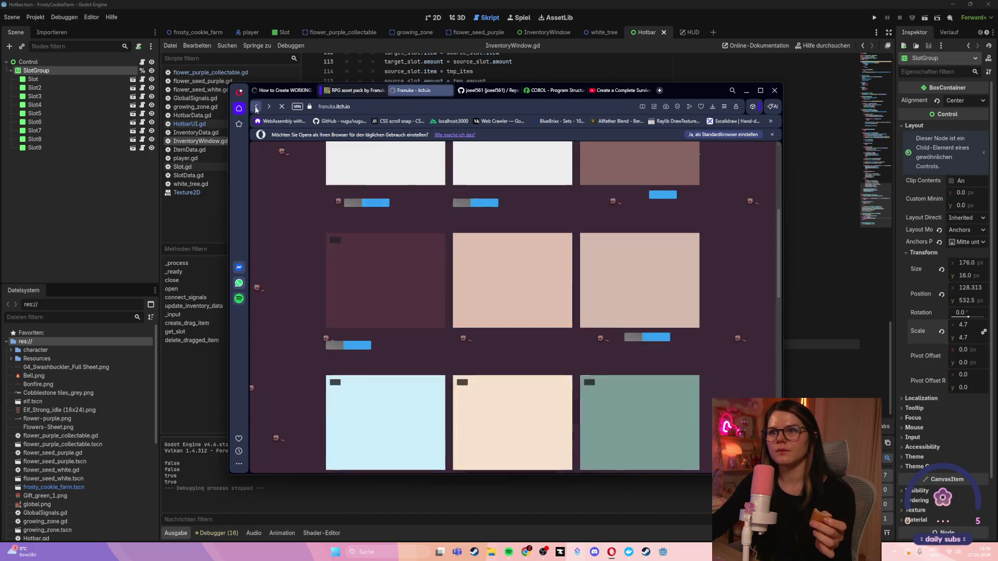
Open the Faction Expansion - Woodland Folk page, scroll through it, then go back to the listing.
scroll(518, 419, down, 3)
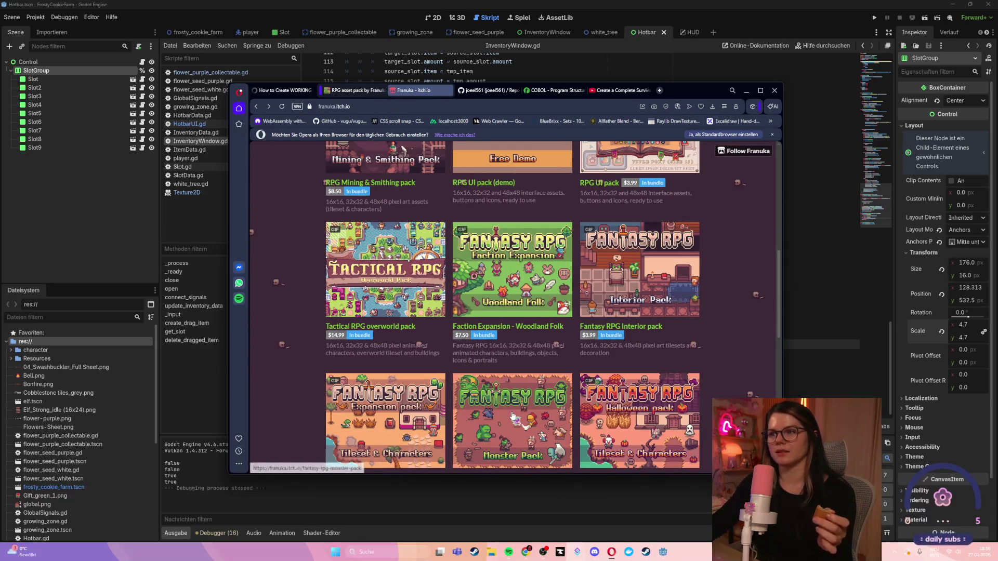
click(500, 274)
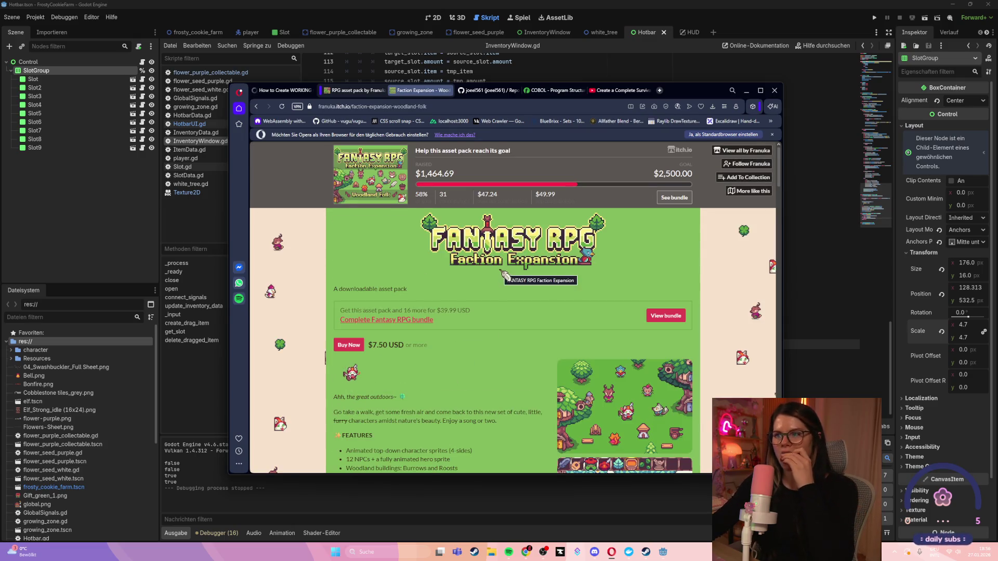
scroll(491, 298, down, 3)
scroll(594, 378, down, 2)
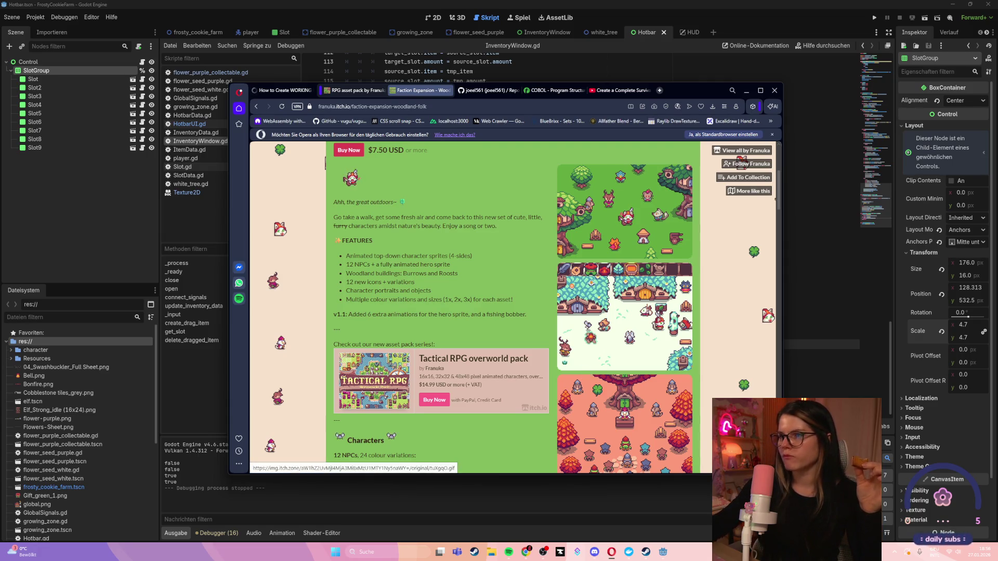
scroll(594, 377, down, 3)
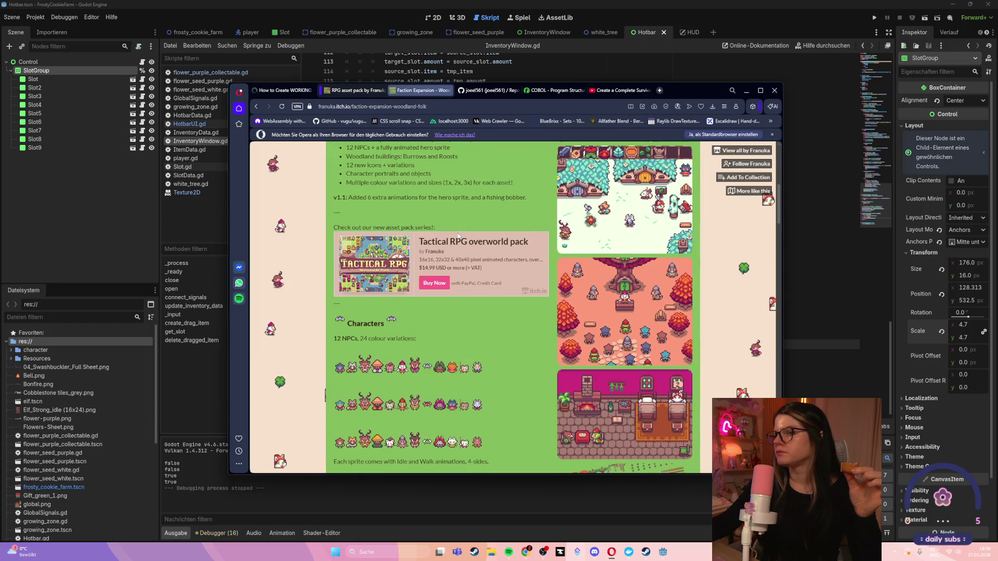
scroll(457, 232, up, 2)
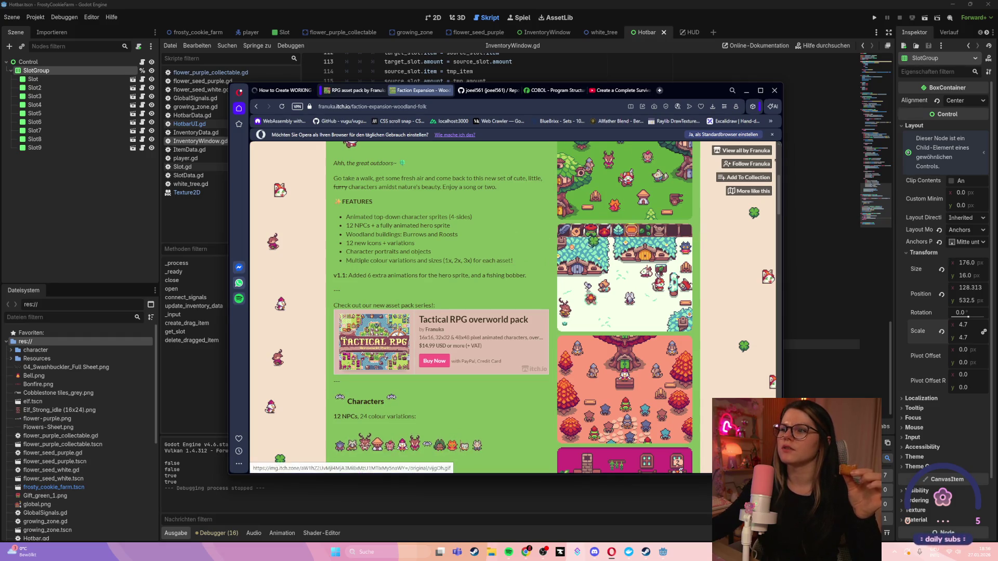
scroll(520, 306, down, 8)
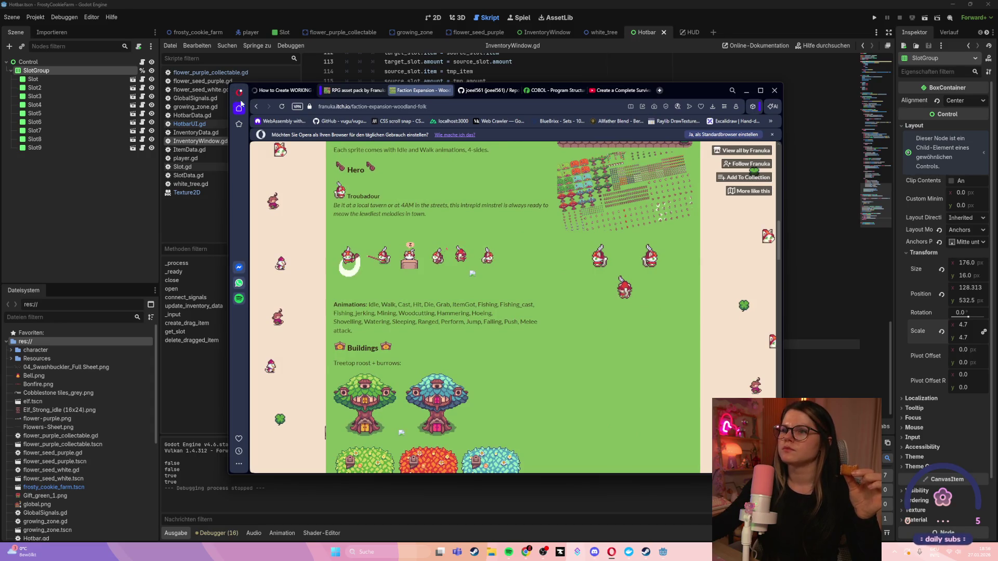
key(alt+Left)
Scroll Franuka's pack grid and open the Fantasy RPG UI pack page.
scroll(412, 404, down, 5)
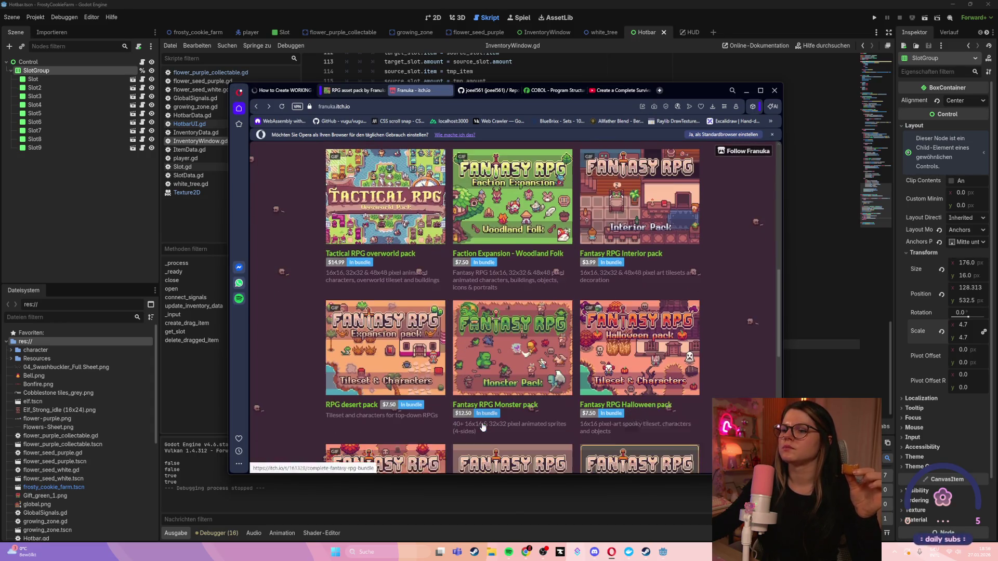
scroll(494, 421, down, 3)
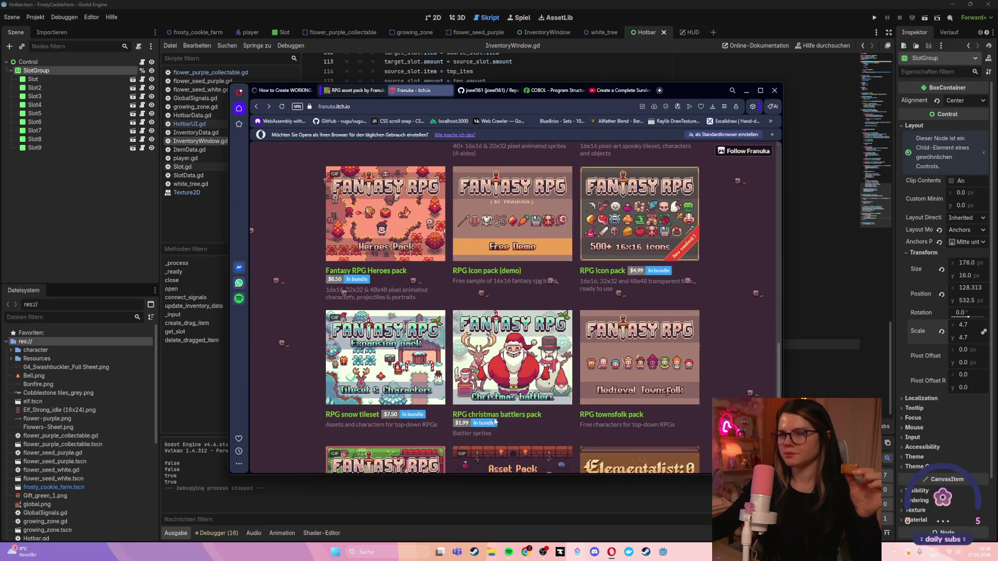
scroll(494, 421, down, 3)
scroll(494, 421, up, 6)
scroll(493, 417, down, 5)
scroll(493, 416, up, 3)
click(631, 306)
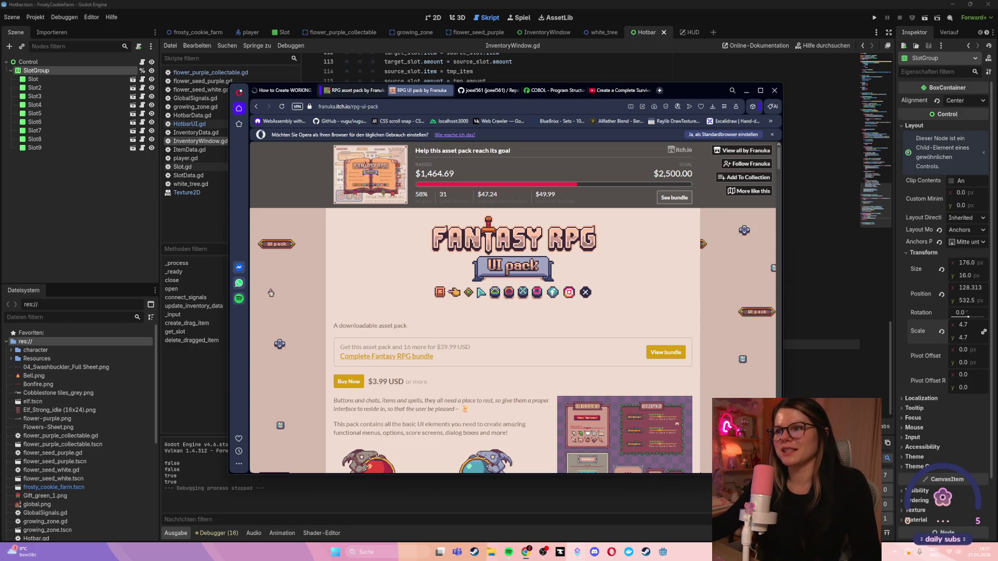
Scroll through the Fantasy RPG UI pack page's features and preview art.
scroll(540, 318, down, 2)
scroll(548, 310, down, 3)
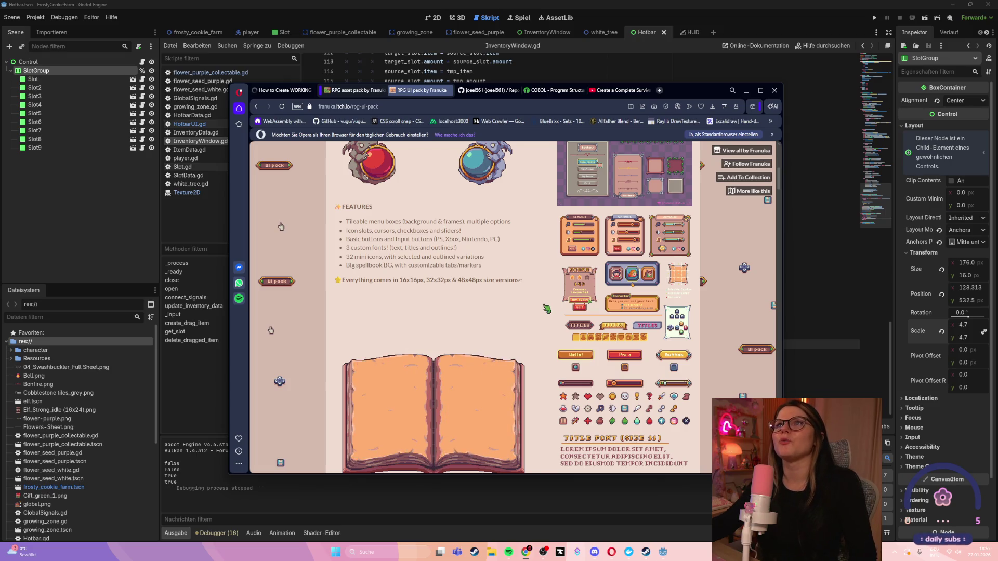
scroll(461, 298, down, 2)
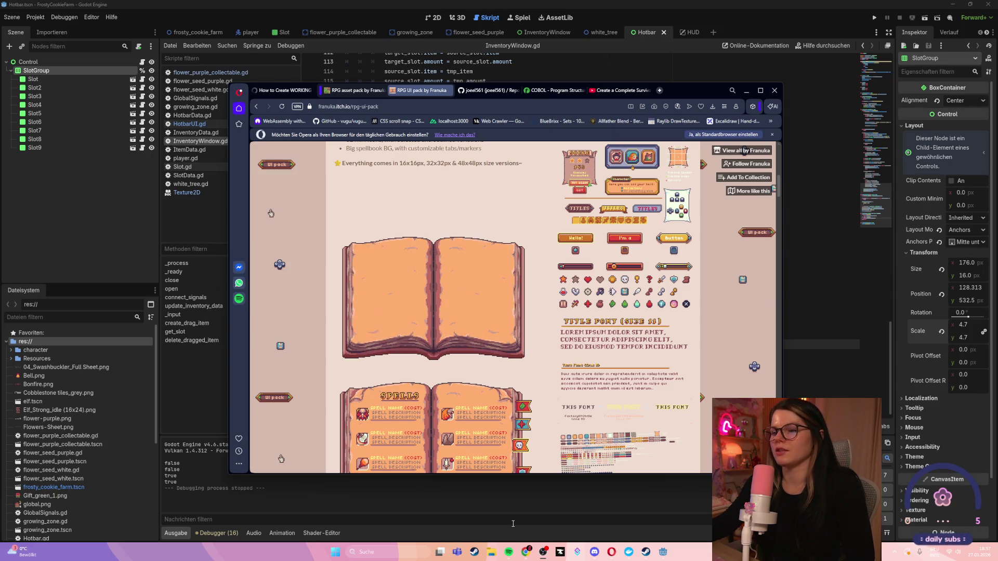
click(491, 554)
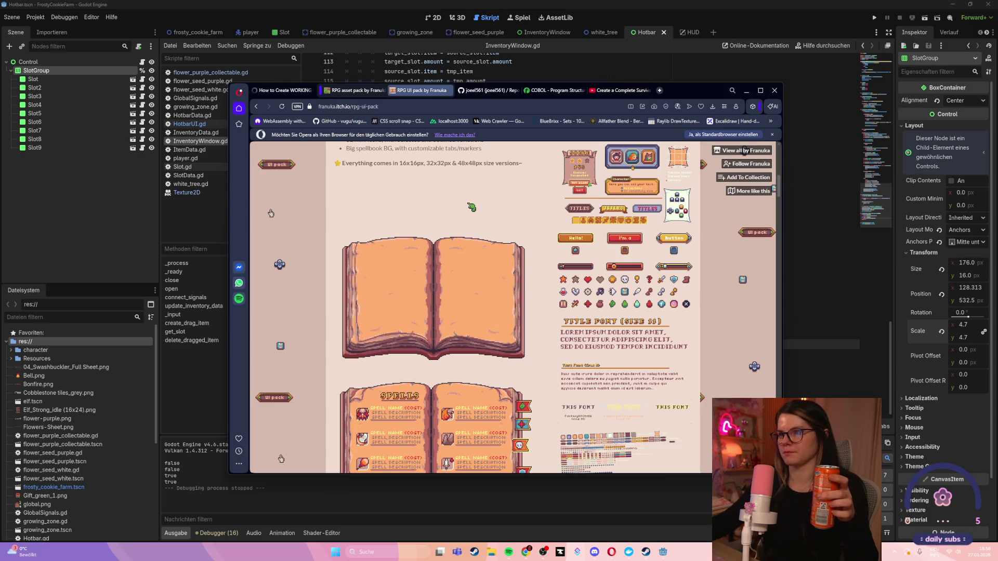
scroll(432, 307, down, 5)
scroll(431, 306, down, 4)
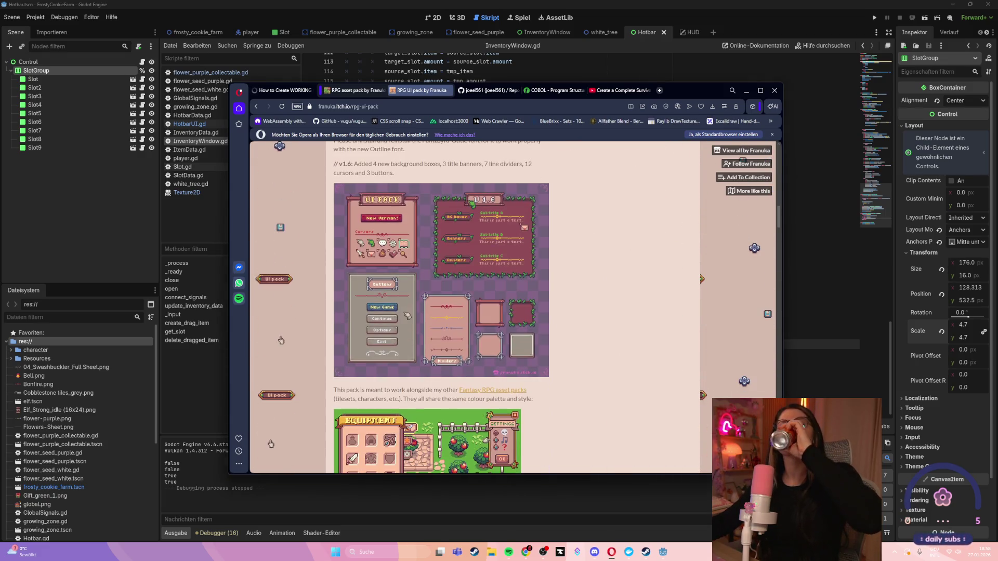
scroll(431, 307, down, 2)
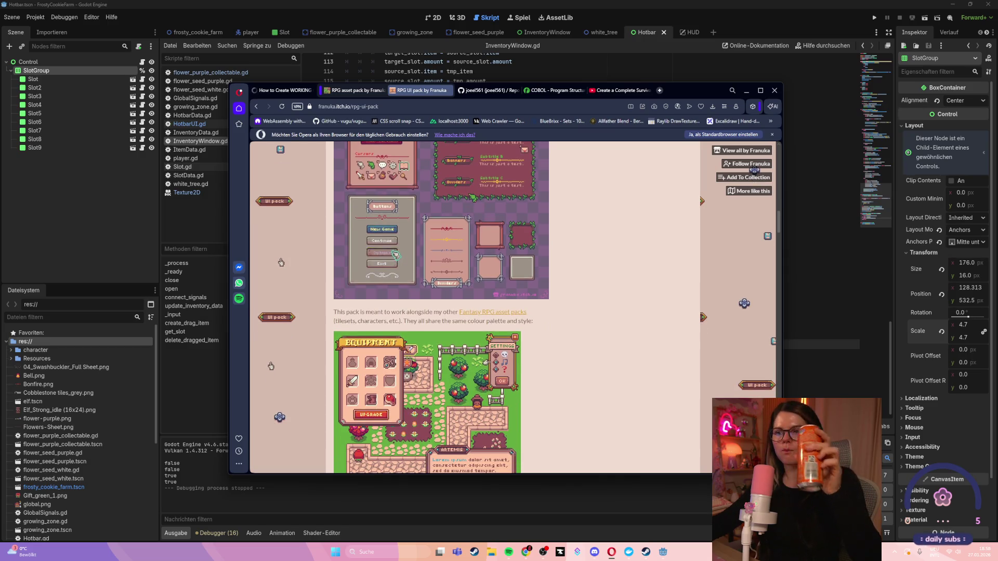
scroll(652, 343, down, 2)
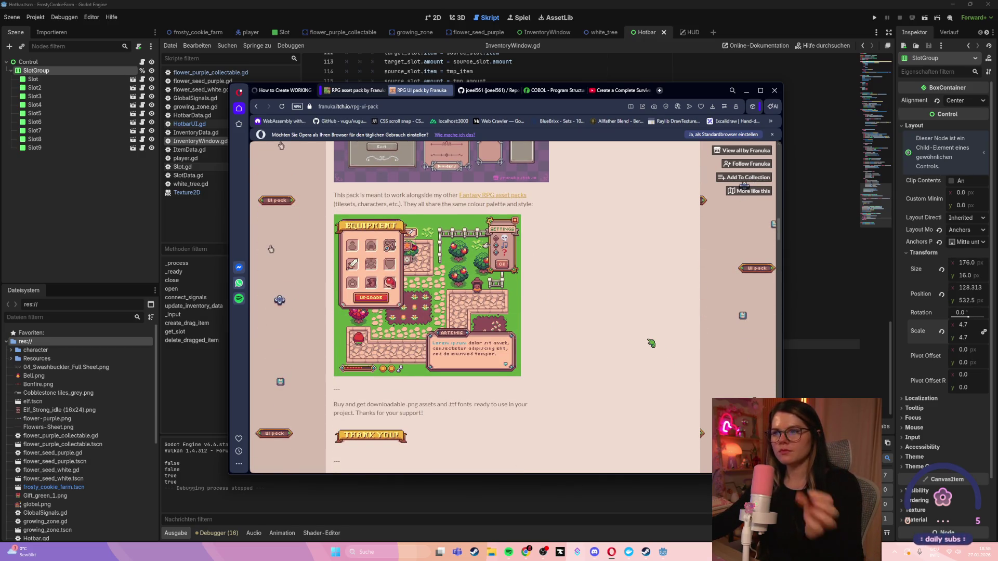
scroll(651, 343, up, 8)
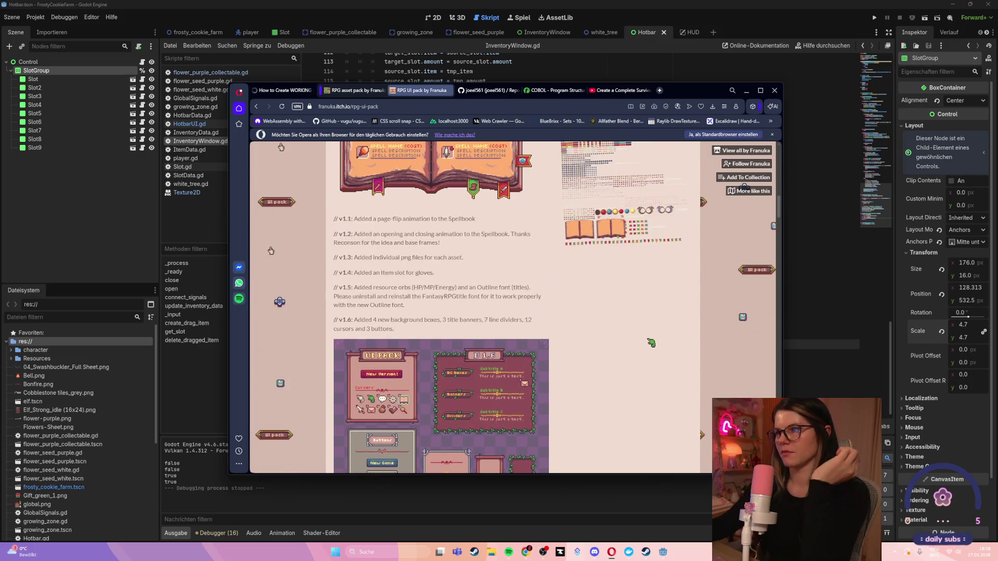
scroll(651, 341, up, 5)
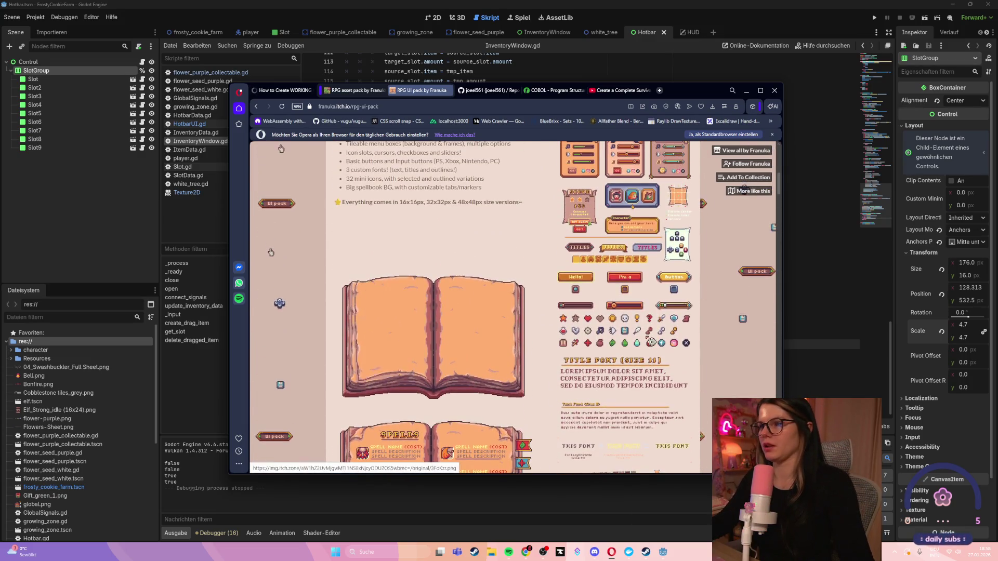
scroll(651, 341, down, 1)
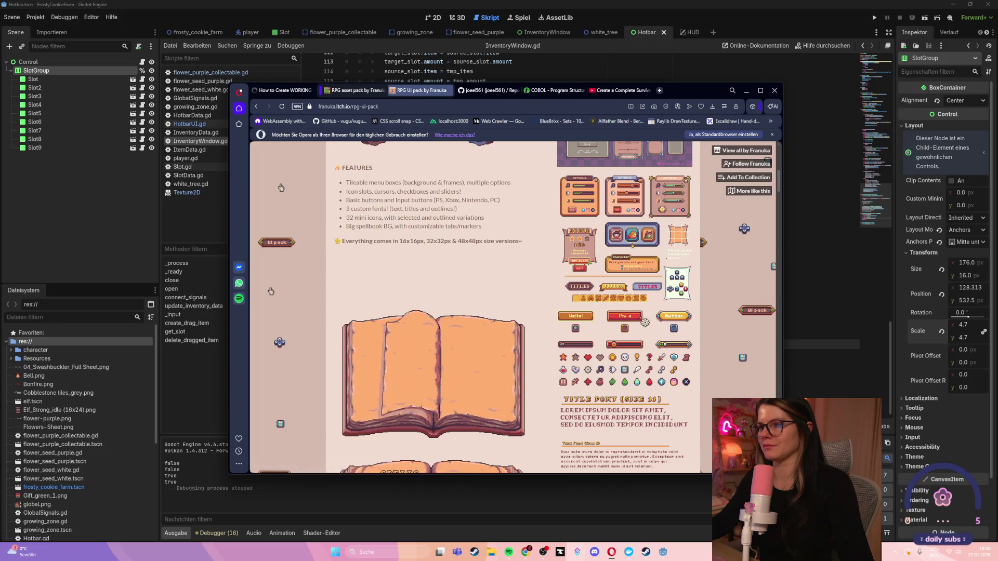
View the enlarged UI pack preview, minimize Opera, and place the cursor at line 124 of InventoryWindow.gd.
click(633, 296)
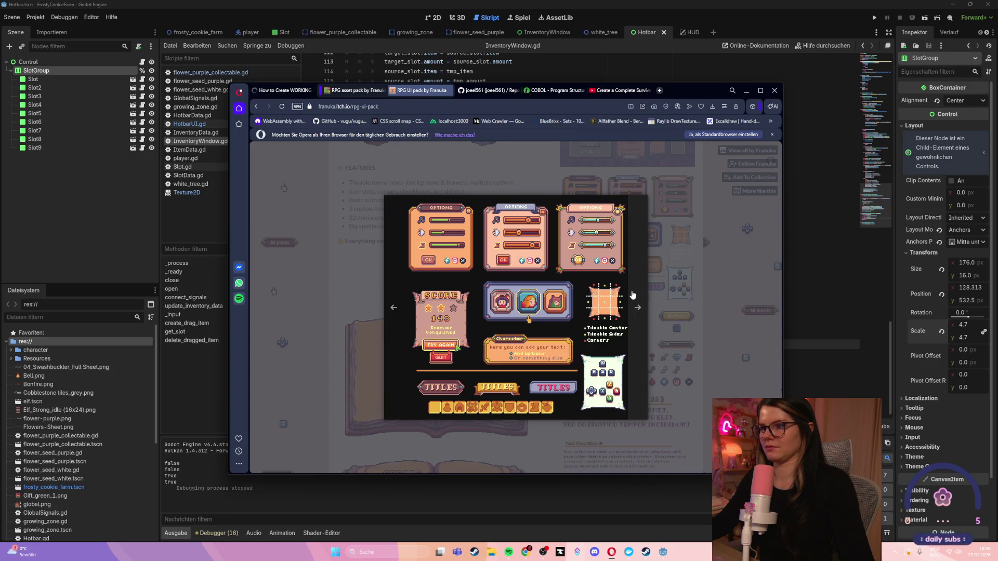
click(652, 290)
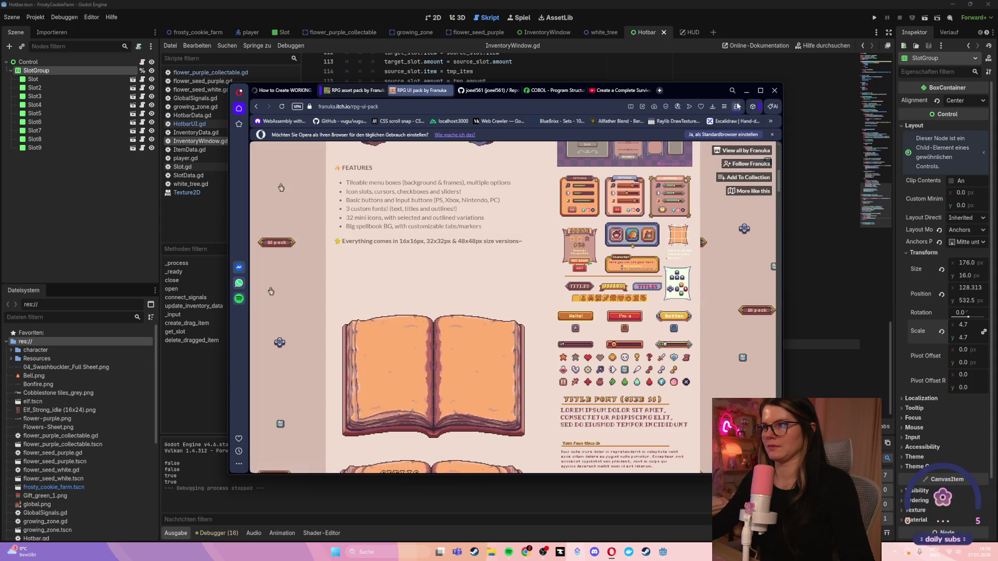
click(747, 90)
click(647, 171)
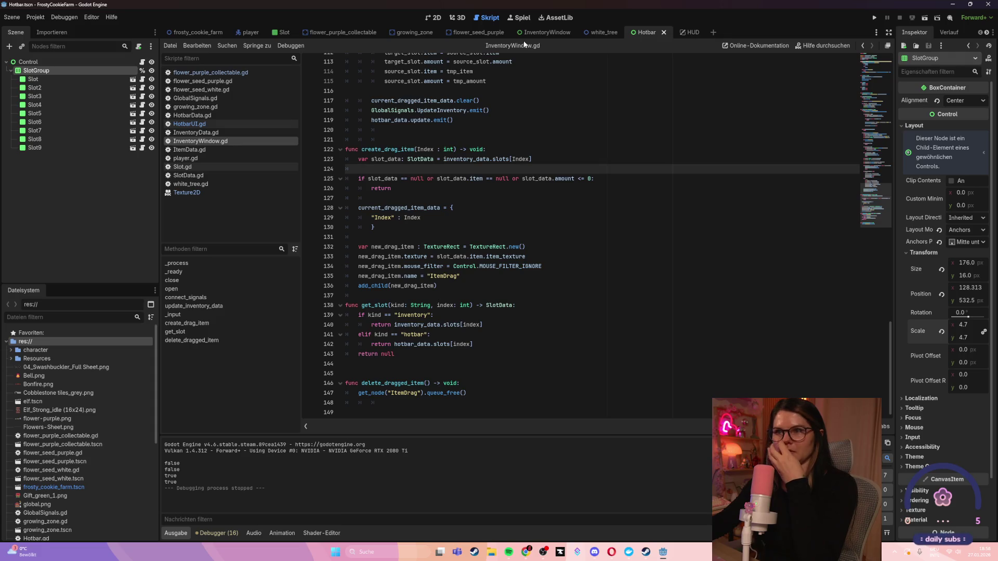
Show the HUD scene in the 2D view and select its UI and HotbarUI Control nodes.
click(689, 33)
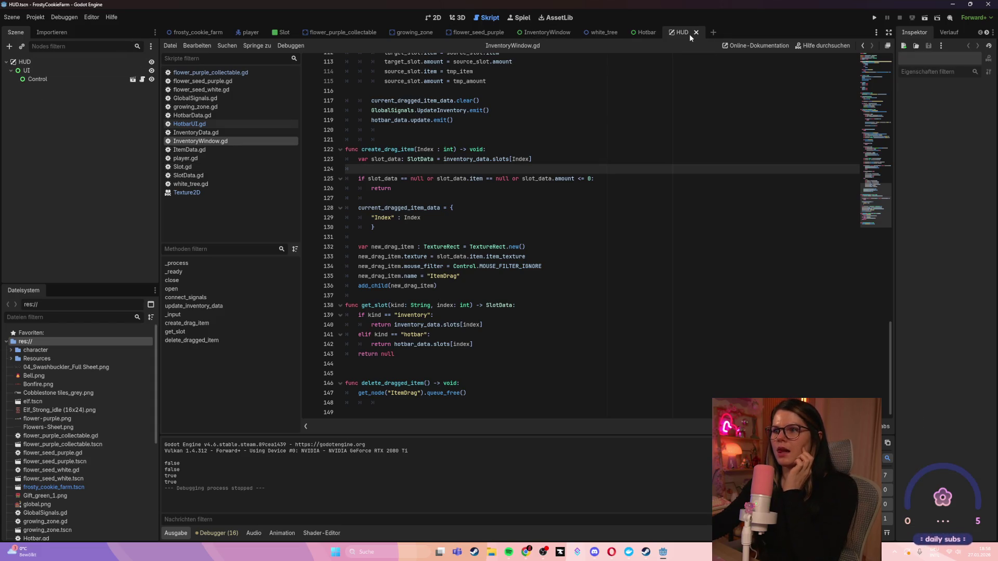
click(434, 19)
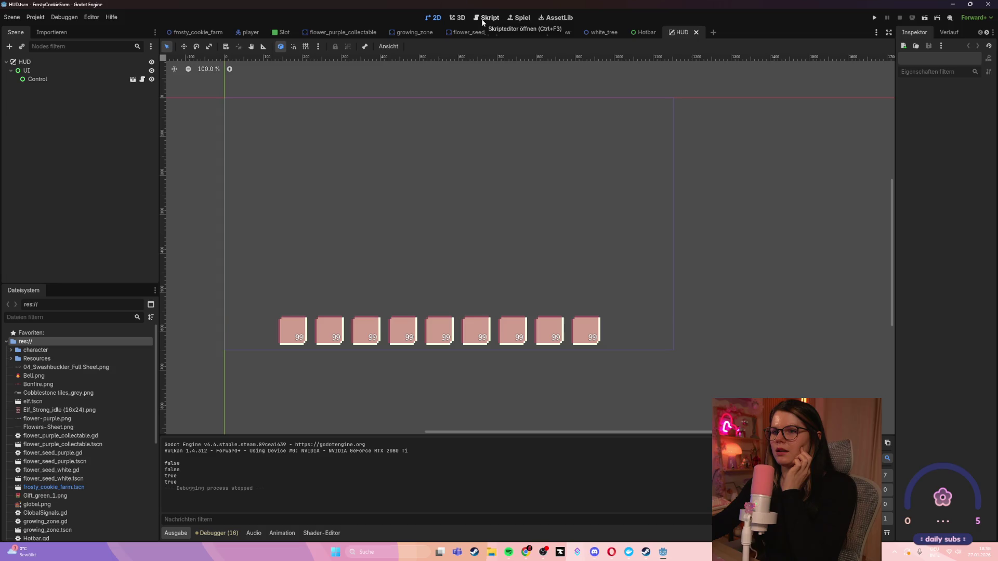
click(305, 339)
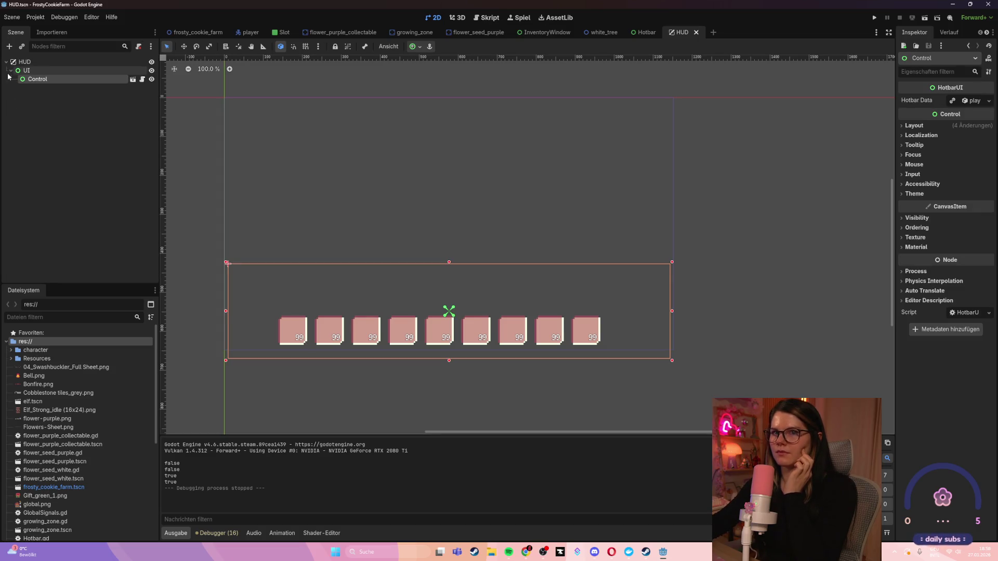
click(32, 71)
click(44, 79)
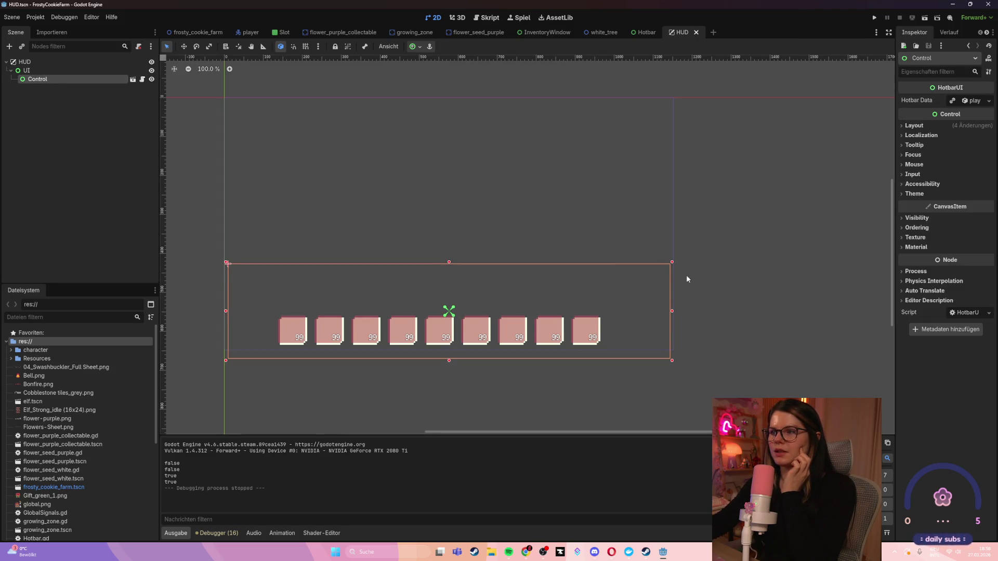
In the Hotbar scene, select Slot2 and Slot3 and try moving Slot3, then open InventoryWindow.
click(641, 32)
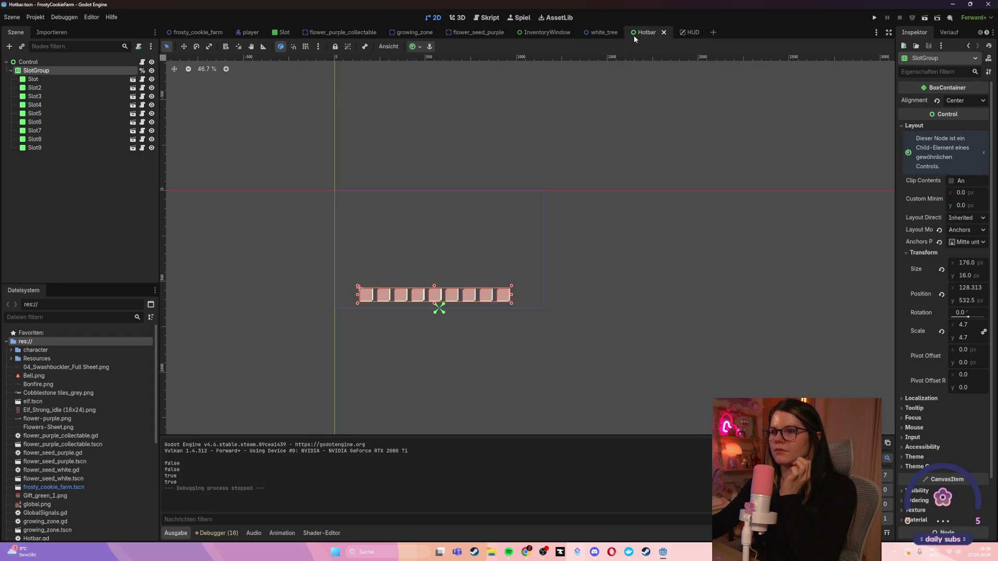
scroll(373, 292, up, 5)
scroll(372, 292, up, 3)
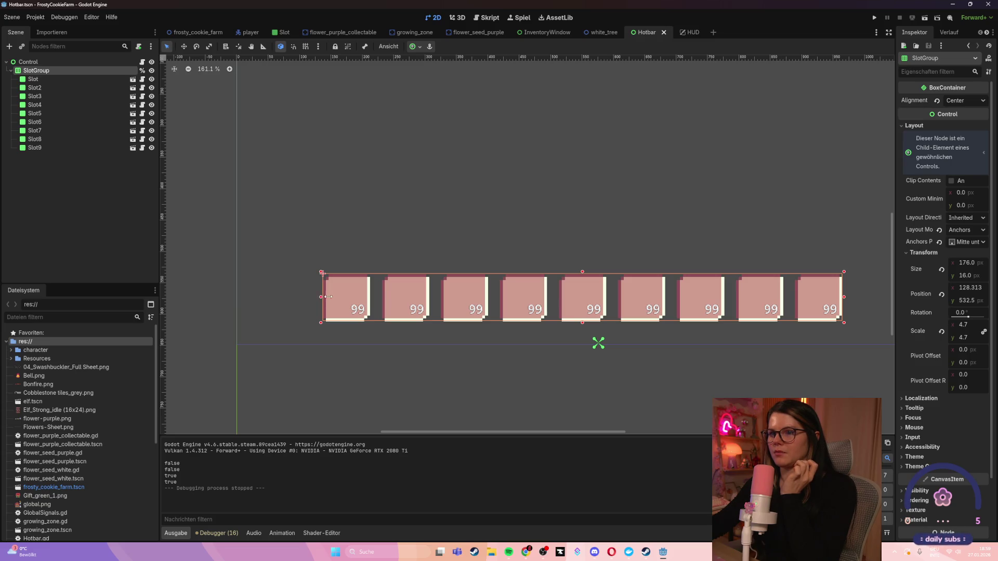
scroll(341, 298, down, 2)
click(392, 301)
click(434, 301)
drag(434, 301, 426, 301)
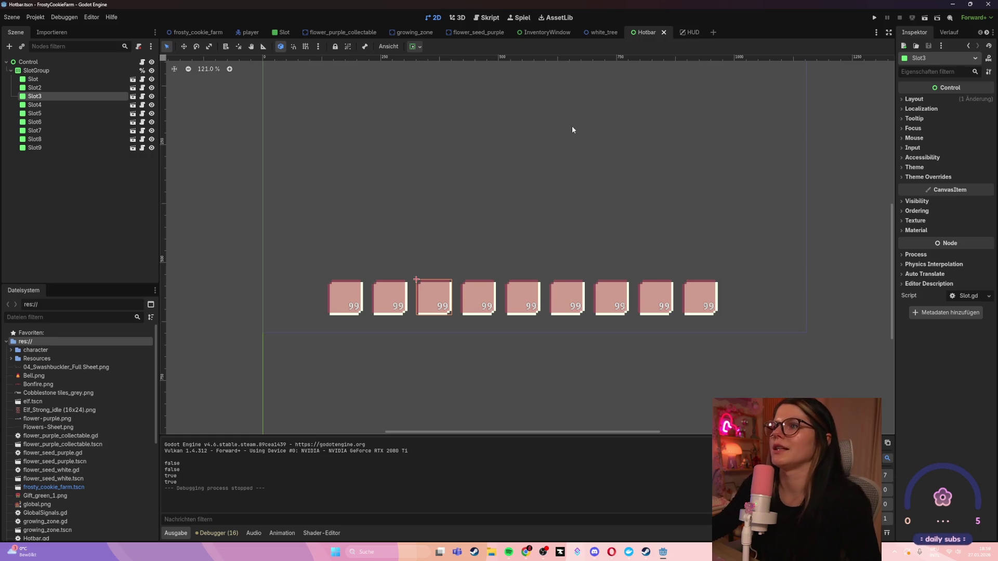
click(528, 36)
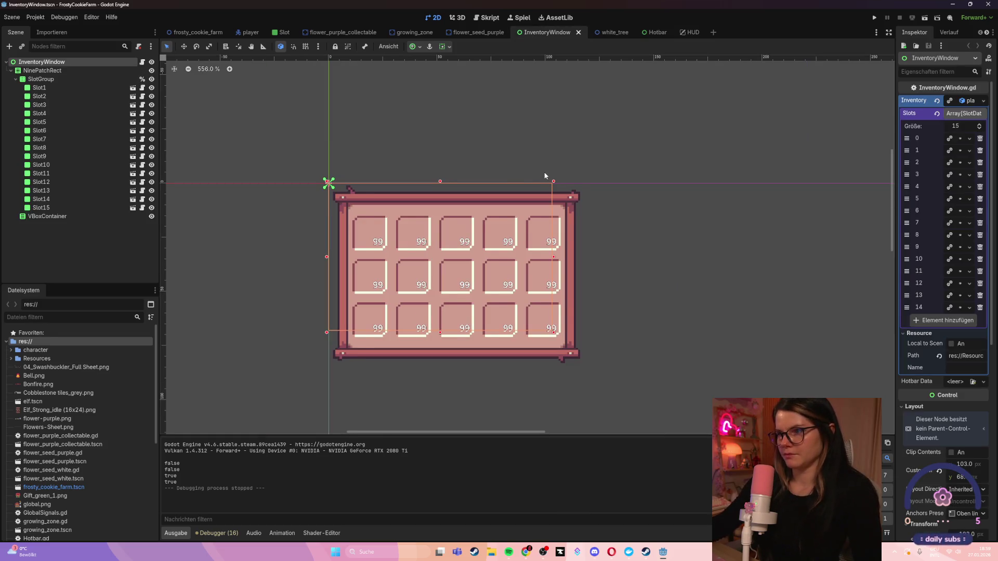
scroll(310, 340, up, 2)
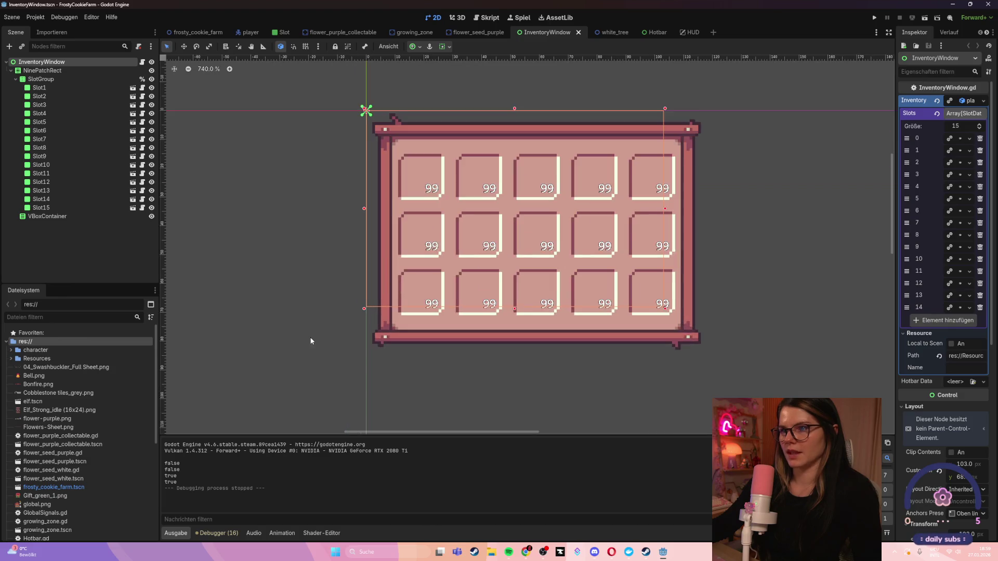
scroll(319, 336, down, 2)
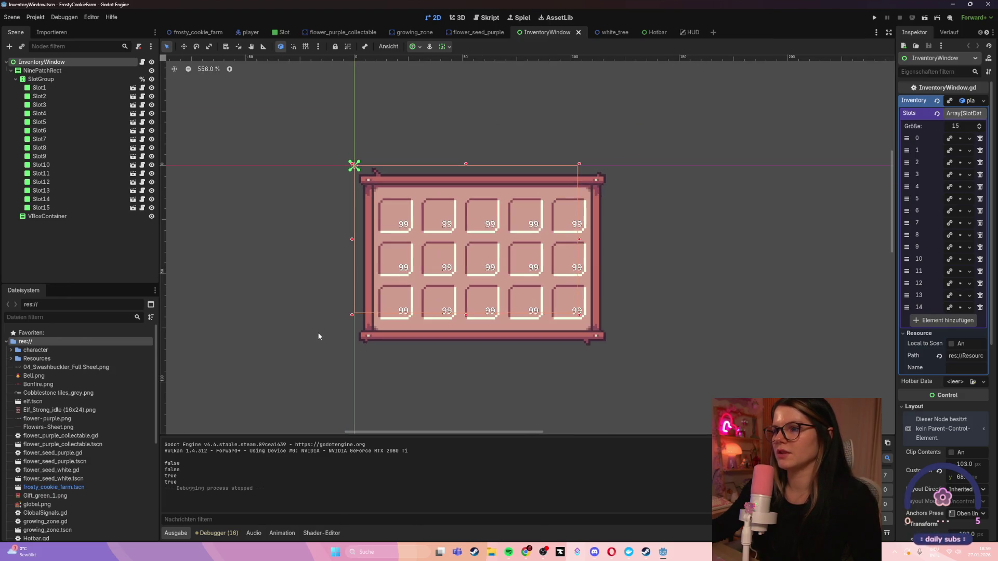
scroll(318, 337, down, 1)
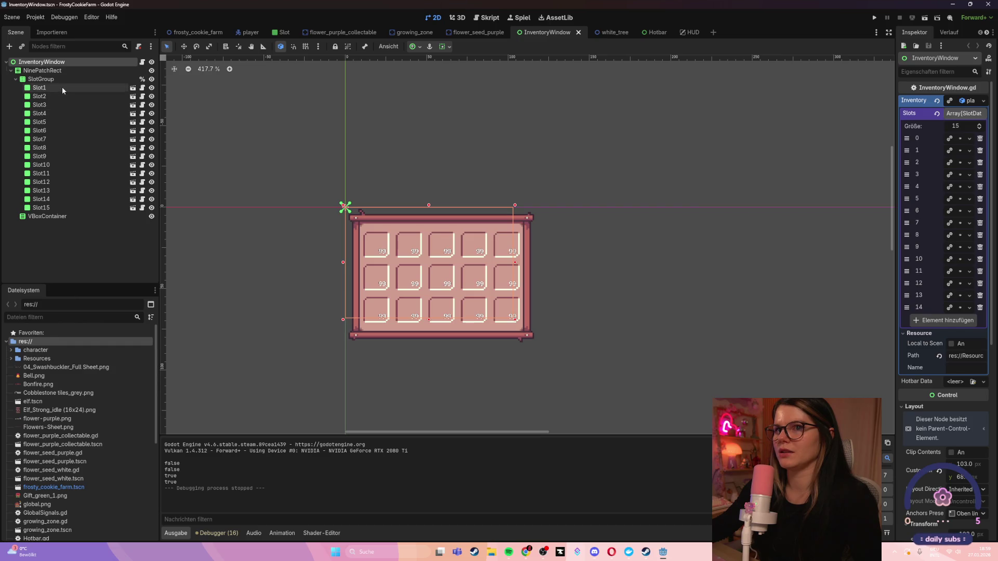
click(288, 32)
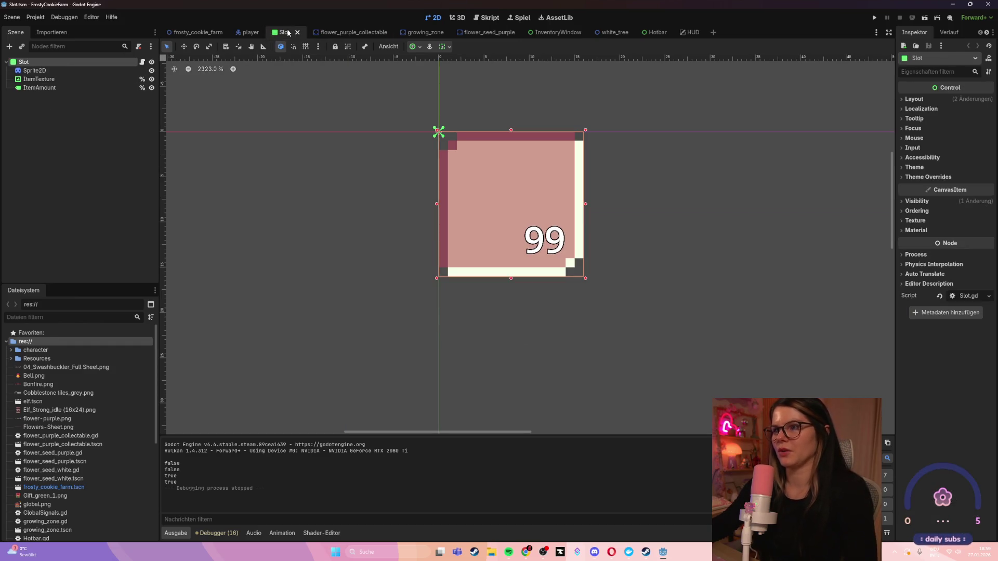
click(560, 244)
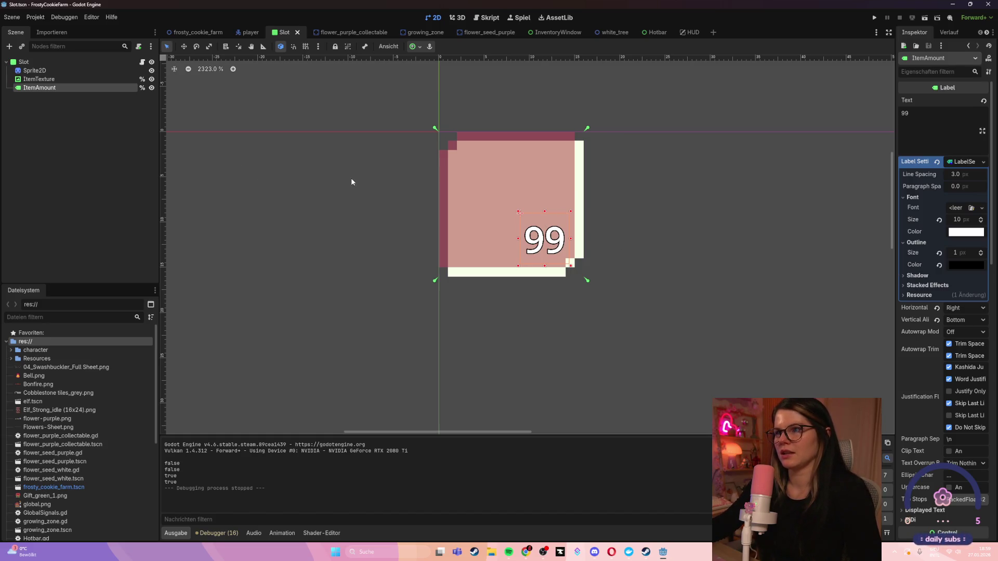
click(561, 36)
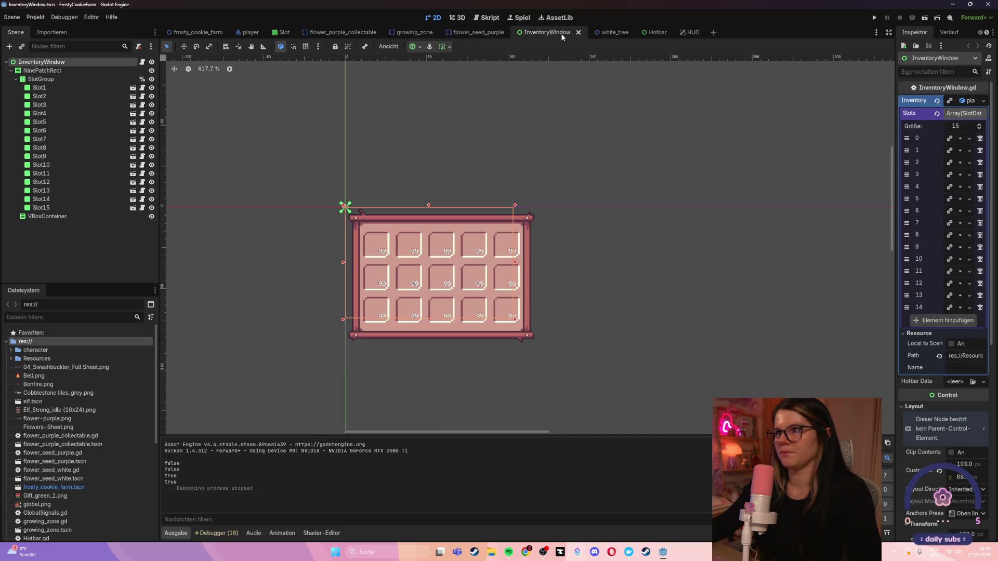
click(646, 34)
click(487, 17)
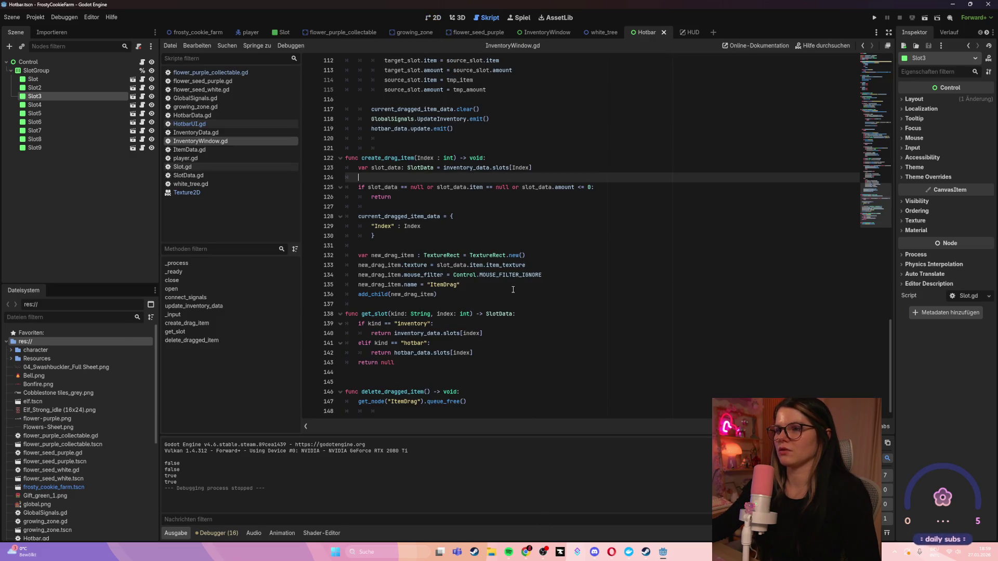
click(695, 254)
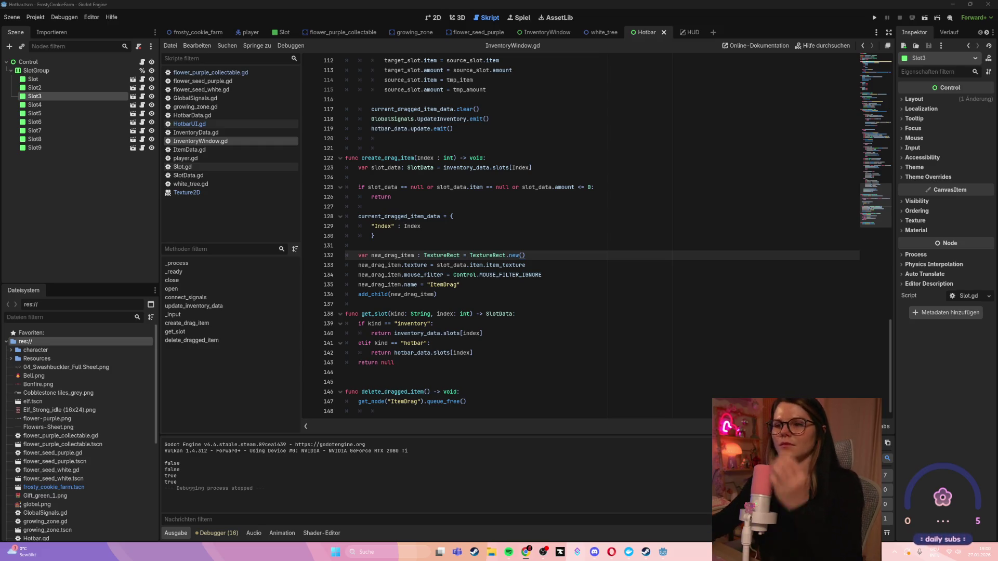
click(732, 398)
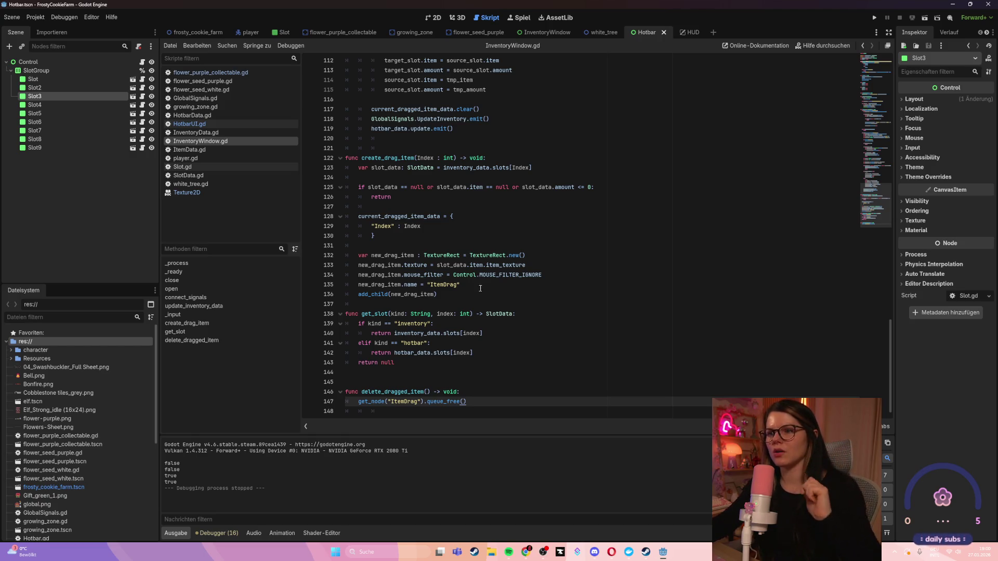
scroll(573, 283, up, 10)
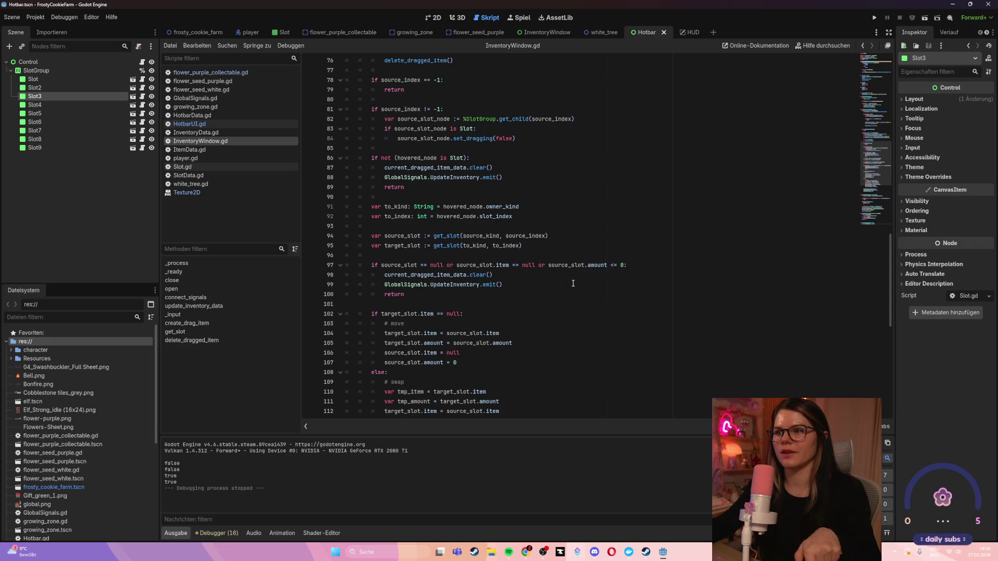
scroll(567, 280, up, 5)
scroll(567, 279, up, 8)
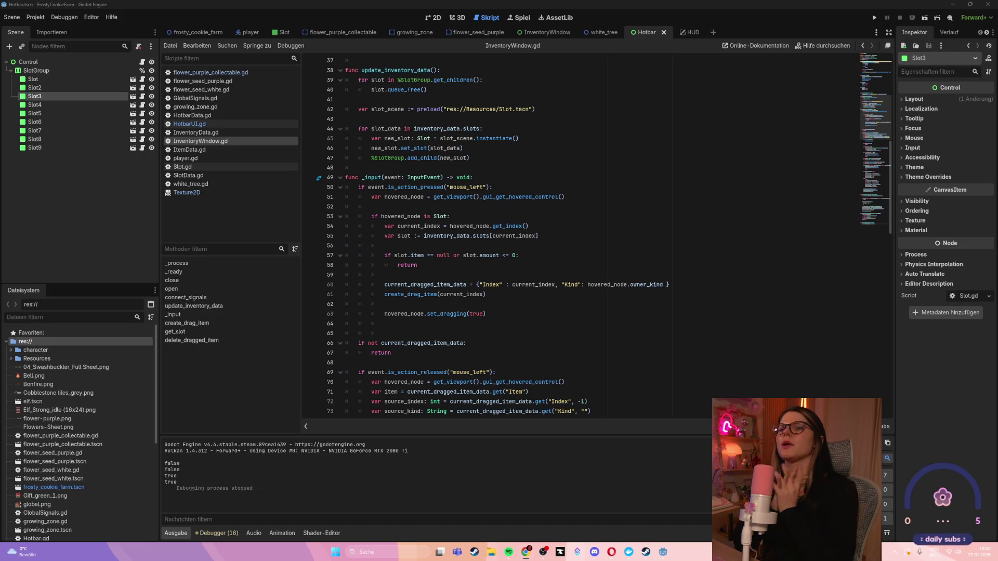
Create a new script DragController.gd that inherits from Control.
click(170, 46)
click(183, 60)
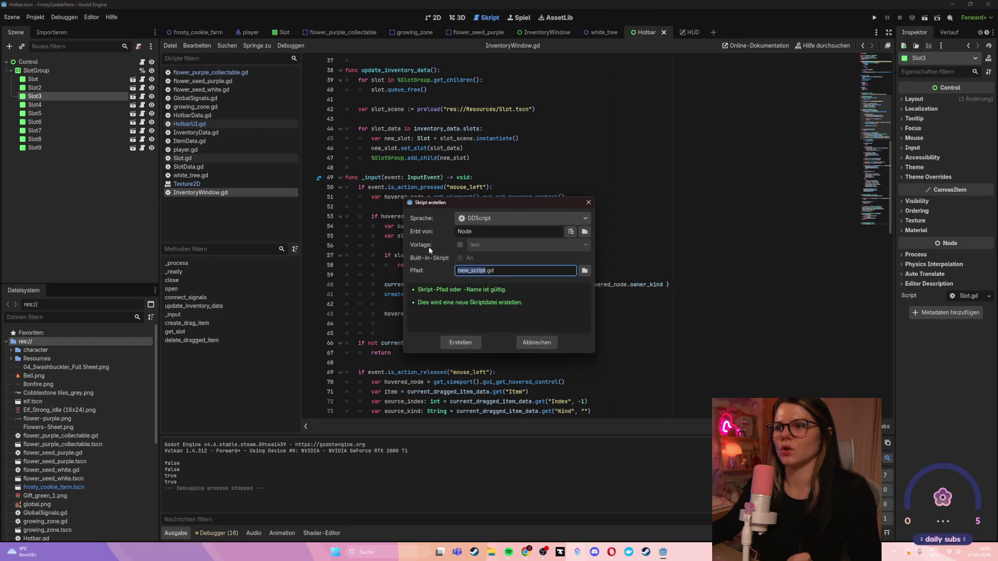
text(DragCr)
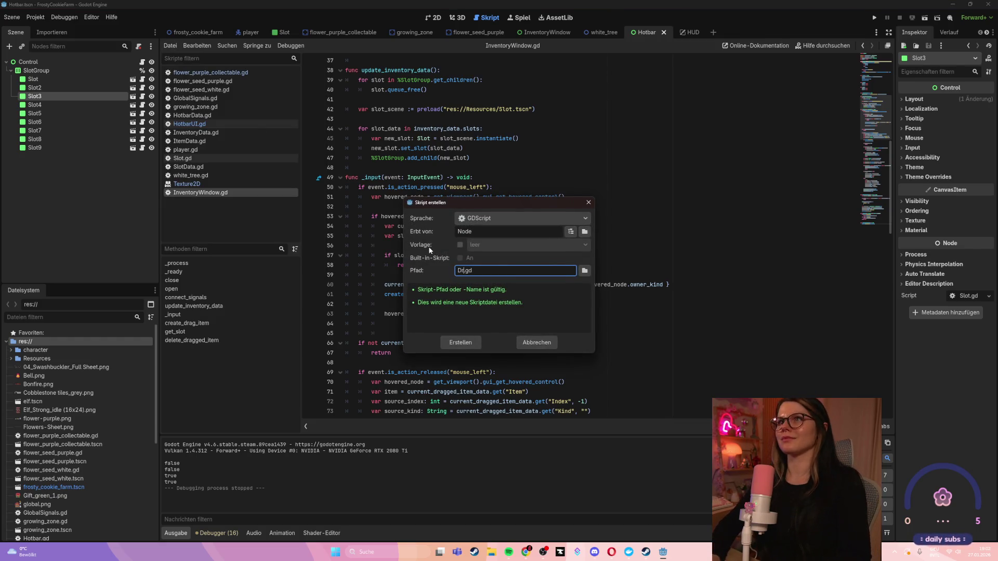
text(on)
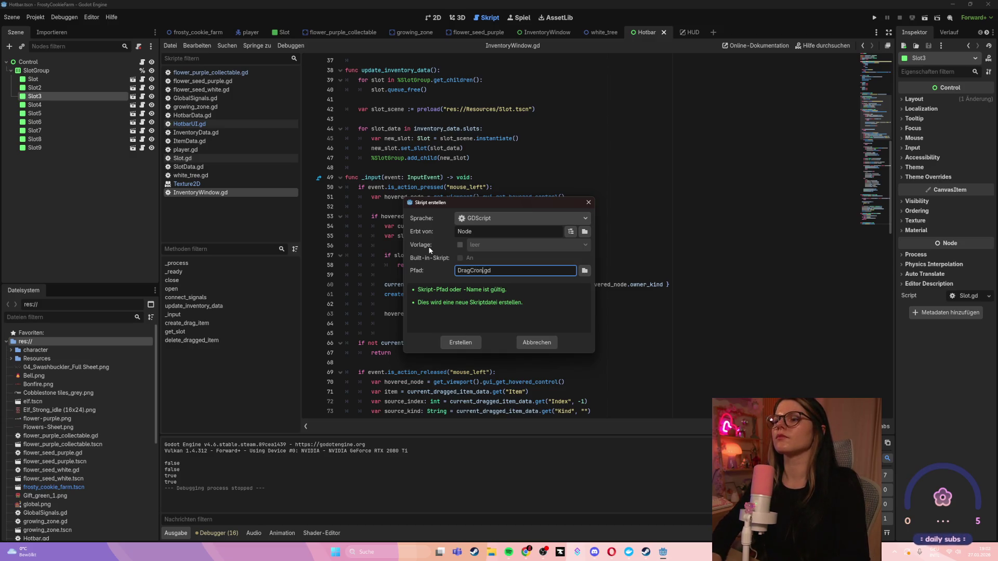
key(BackSpace)
key(BackSpace)
key(BackSpace)
text(ontroller)
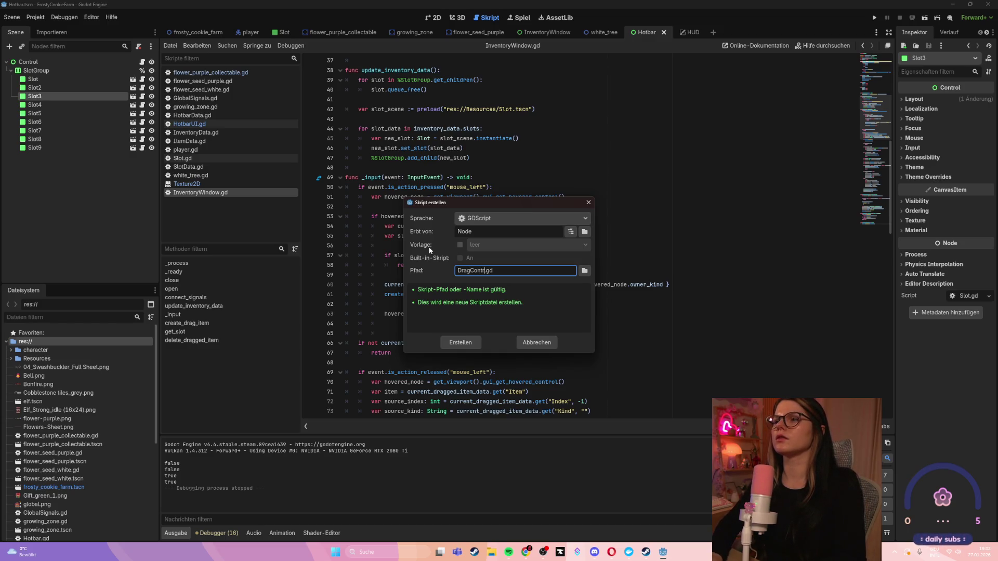
key(shift+Tab)
key(shift+Tab)
key(shift+Tab)
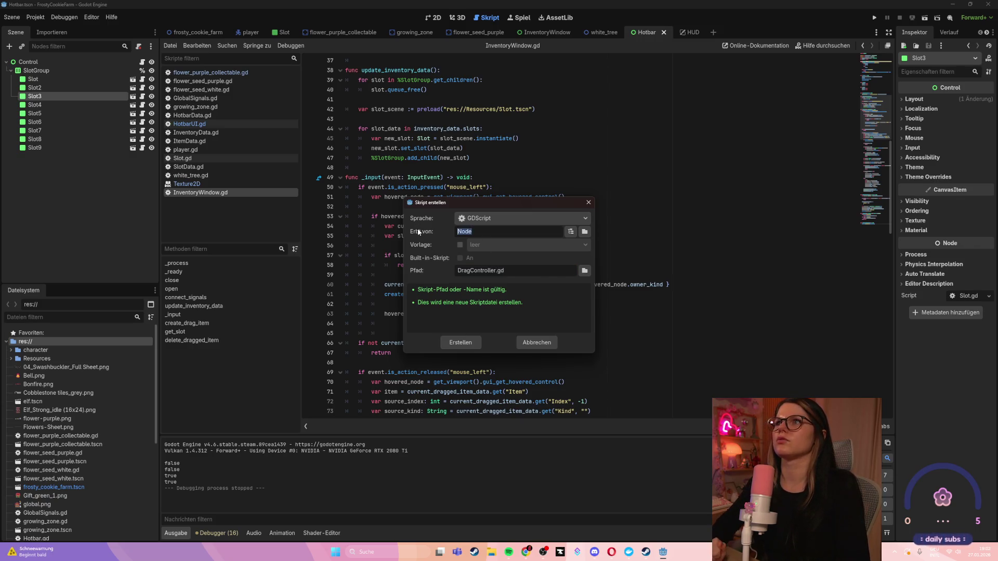
text(Control)
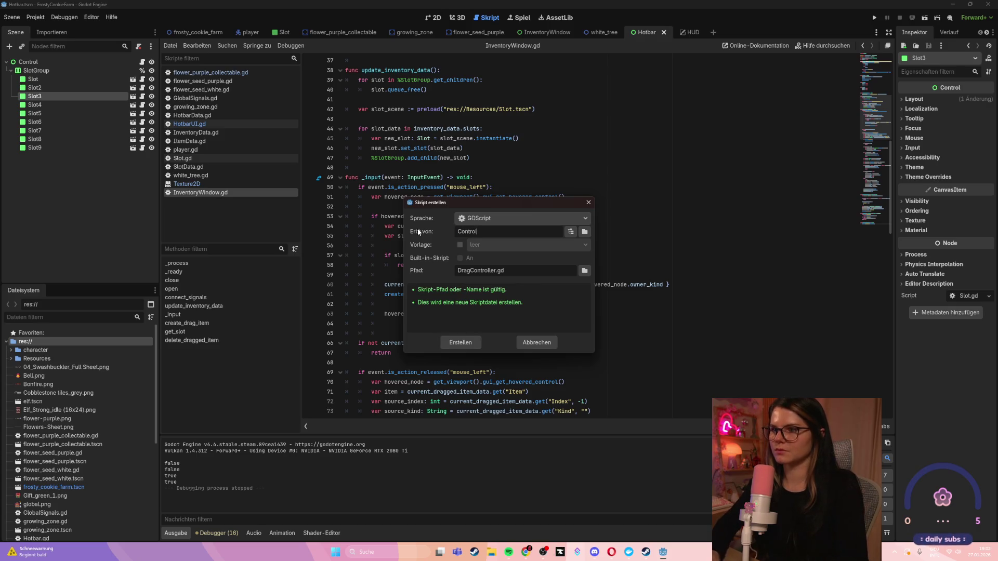
click(457, 344)
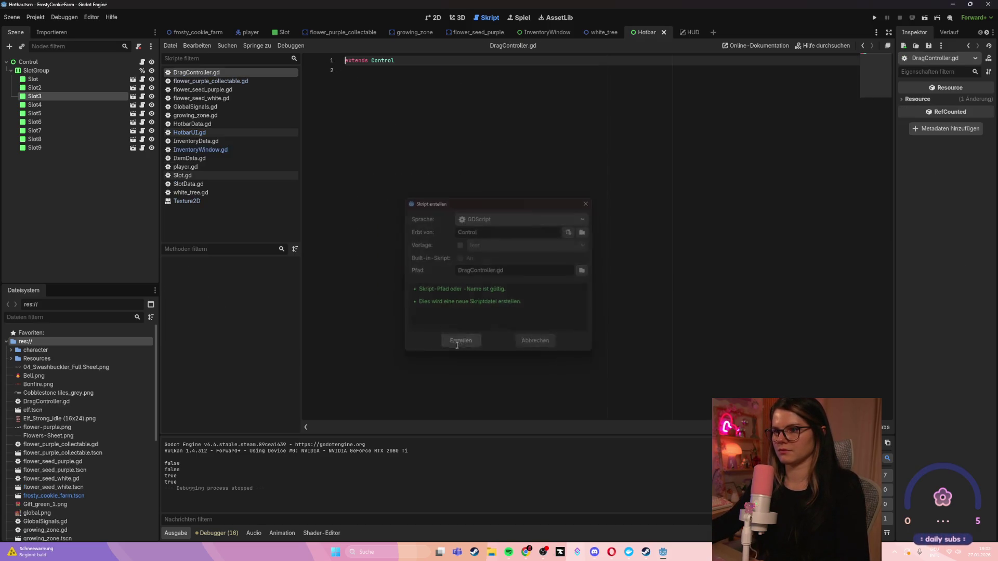
Begin a class_name DragController line below extends Control.
key(Down)
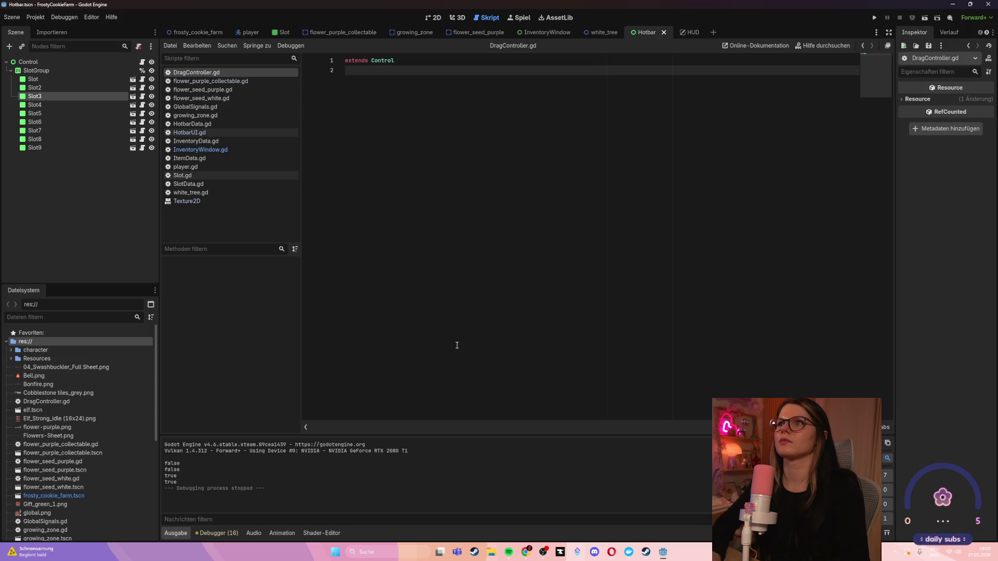
key(Return)
text(class_name D)
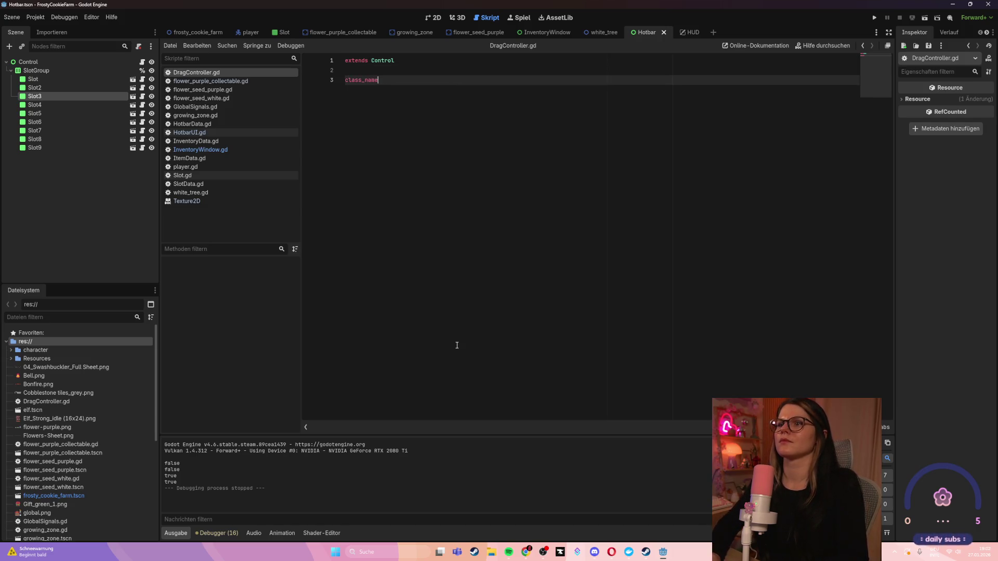
text(ragController)
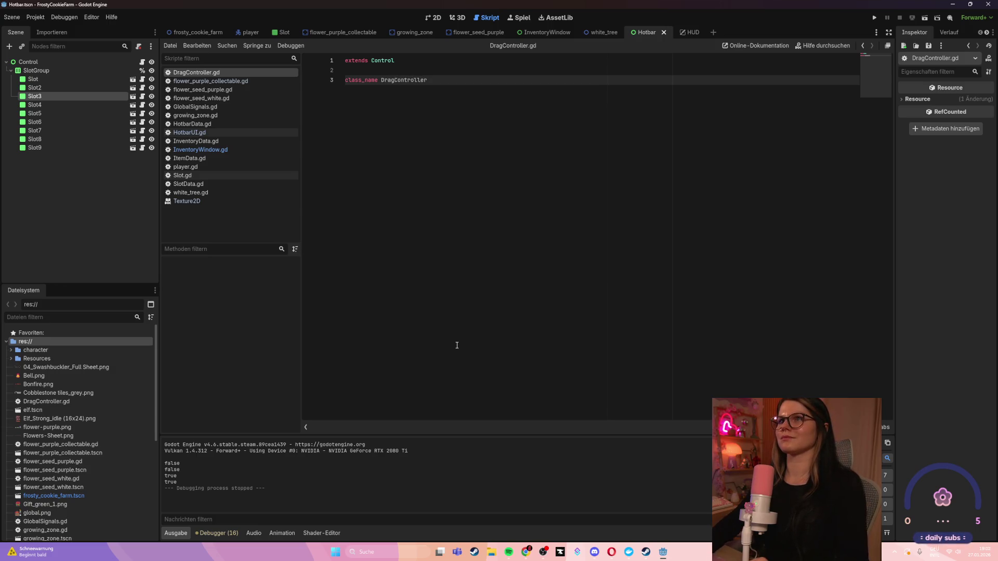
Add exported inventory_data: InventoryData and hotbar_data: HotbarData variables, then begin a current_drag variable.
key(Return)
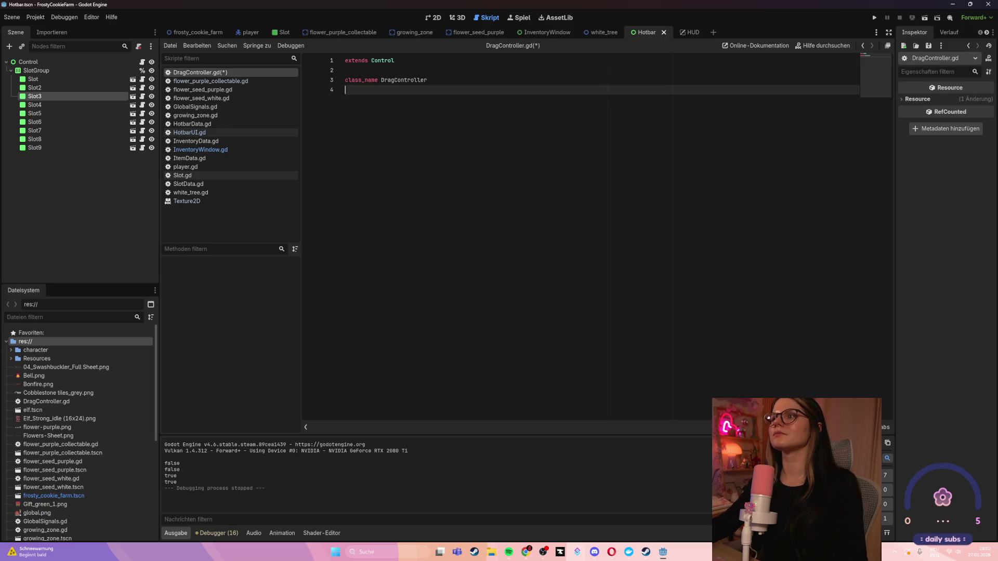
key(Return)
text(@export var i)
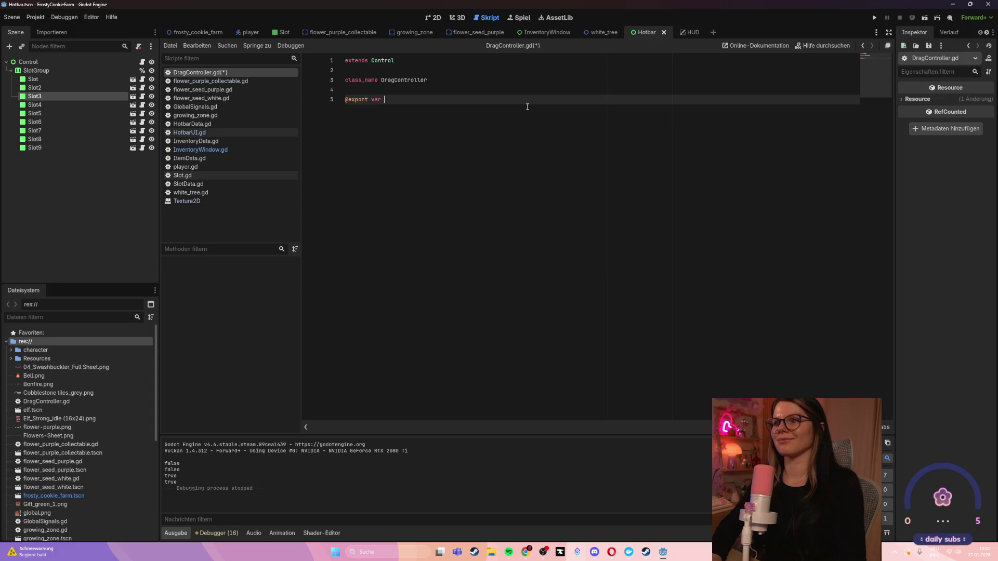
text(nventory_d)
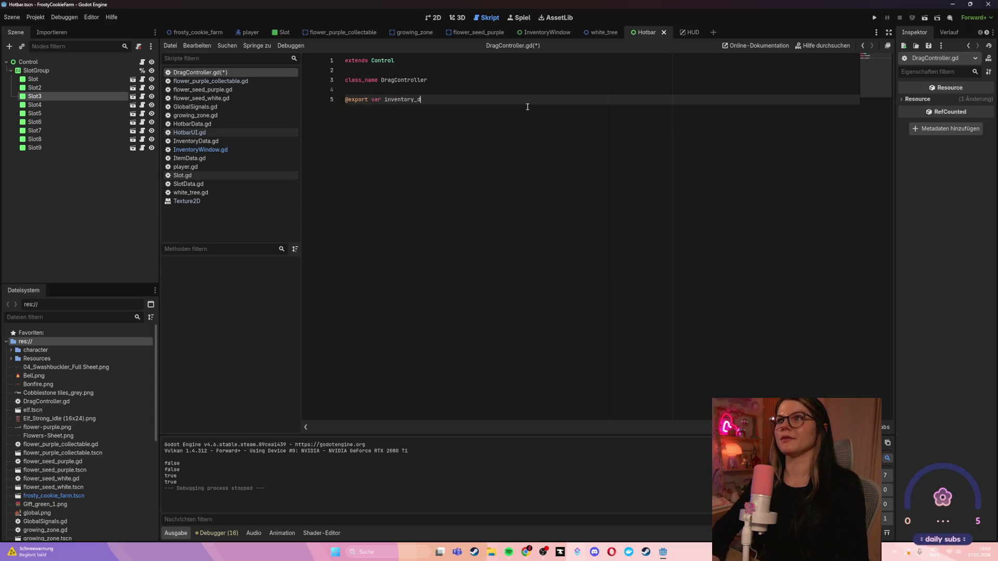
text(ata: Inv)
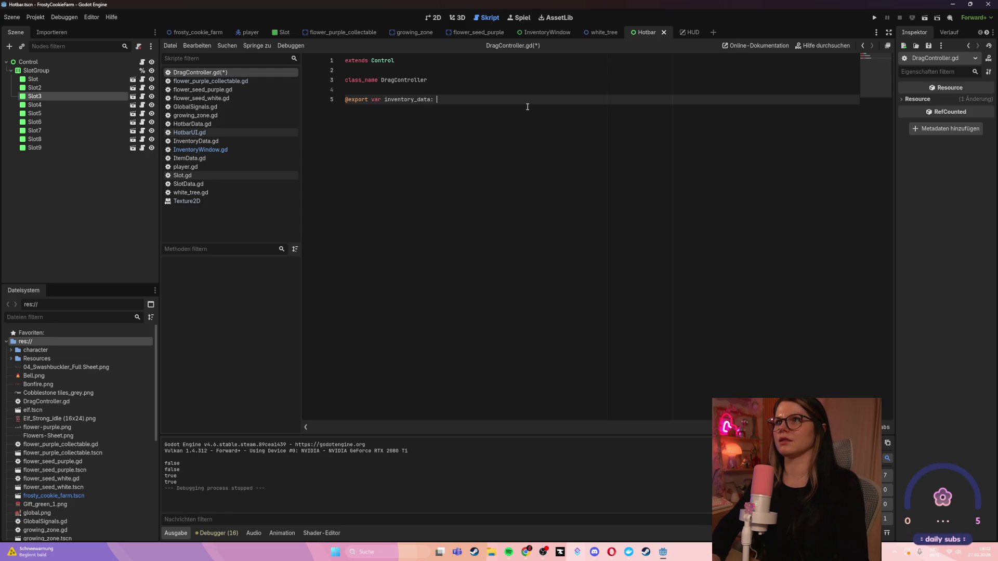
text(entoryData)
key(Return)
text(ort var h)
text(otbar_)
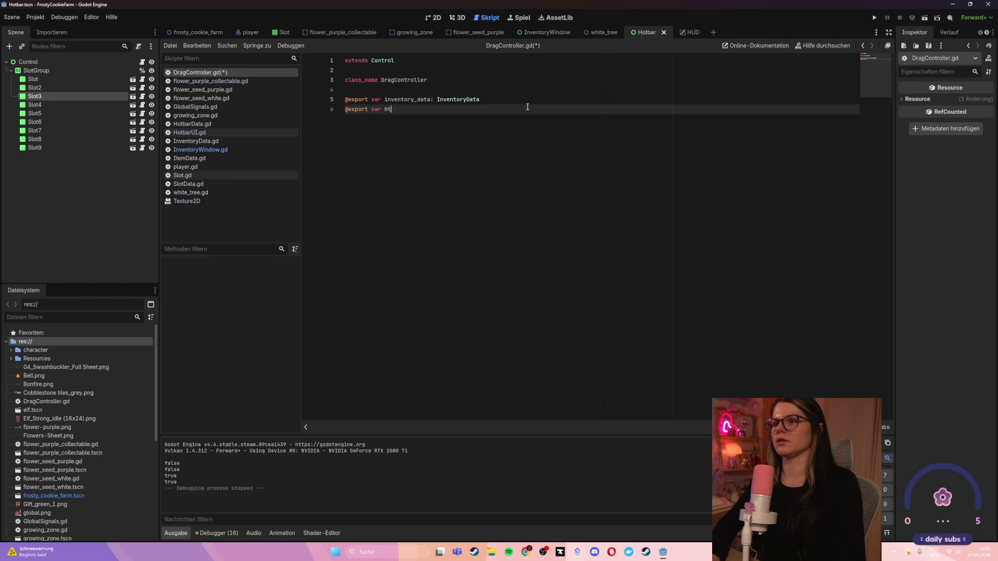
text(data: H)
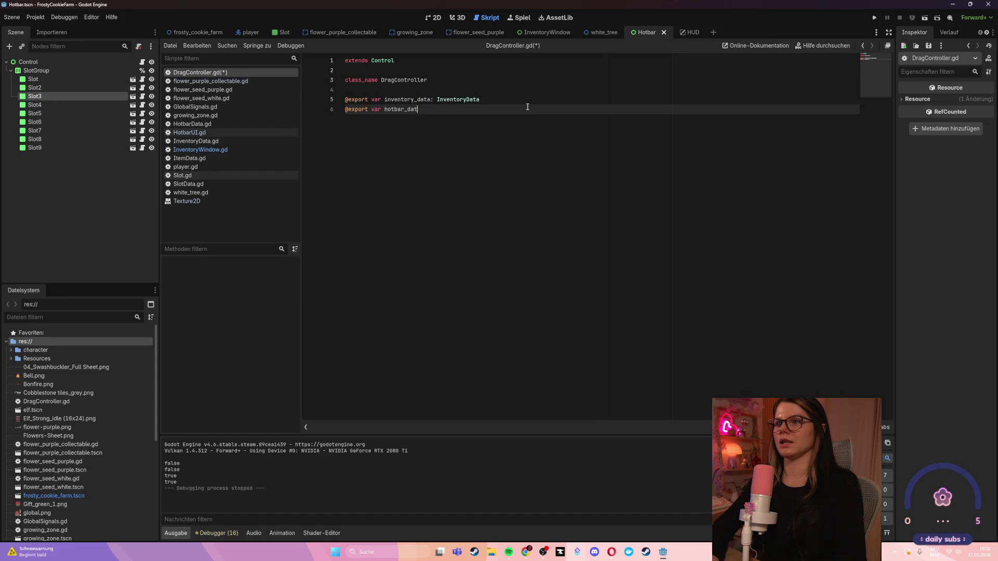
text(otB)
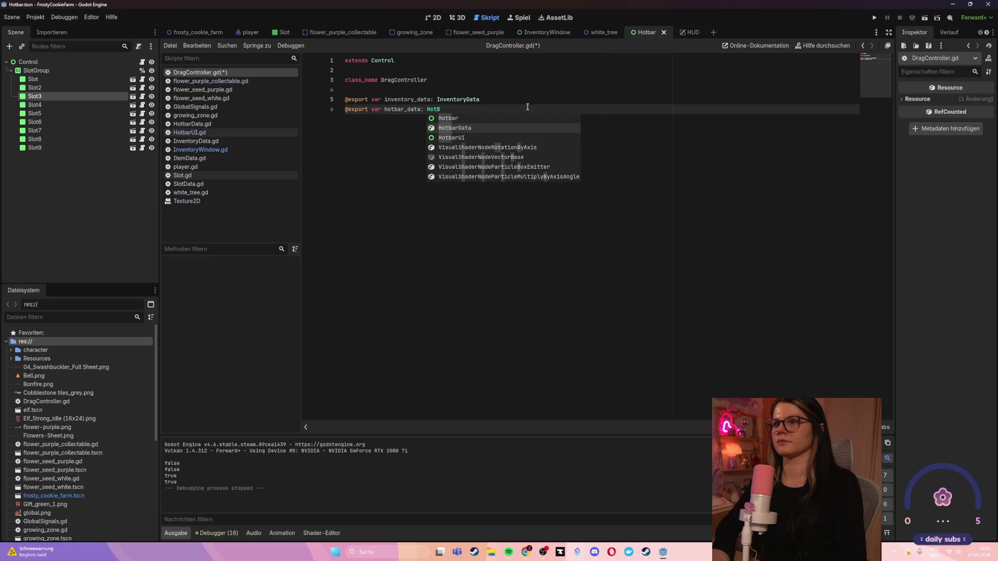
key(Down)
key(Return)
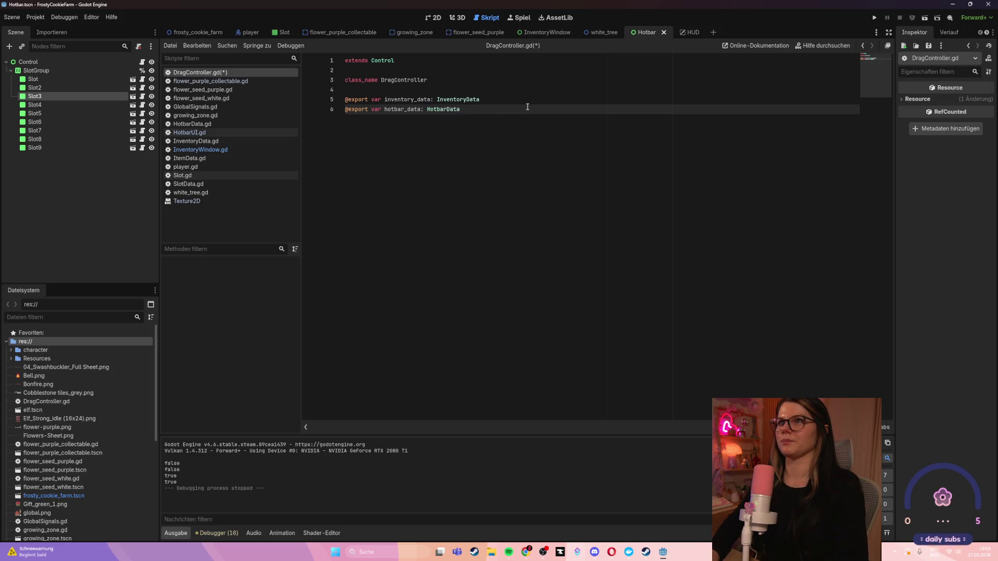
key(Return)
key(Return)
text(varcur)
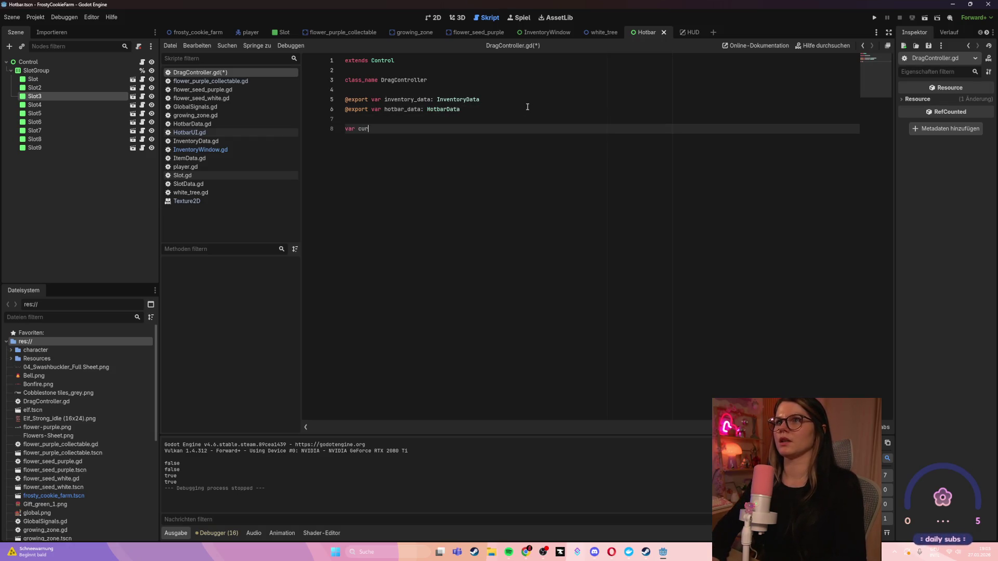
text(_drag )
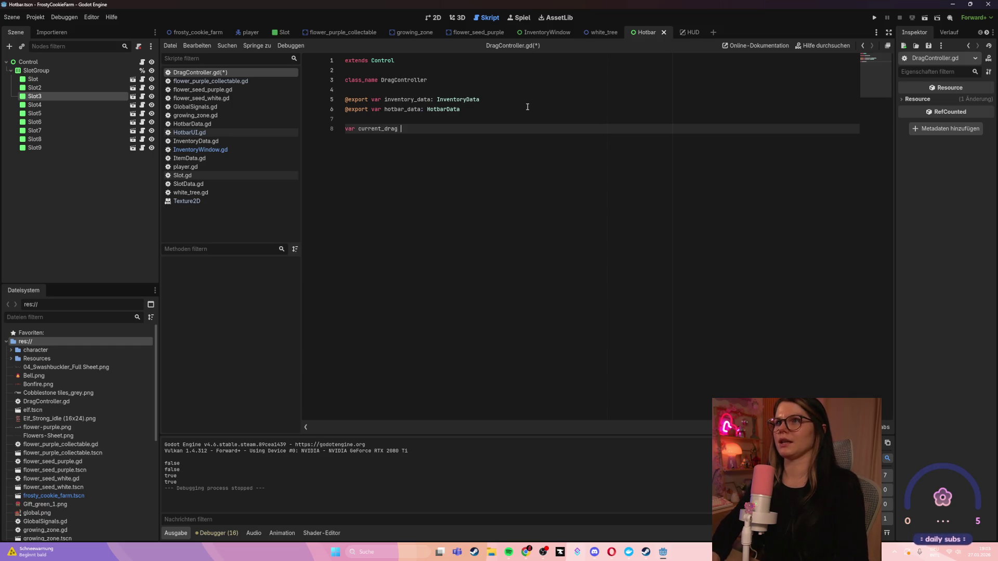
text( [)
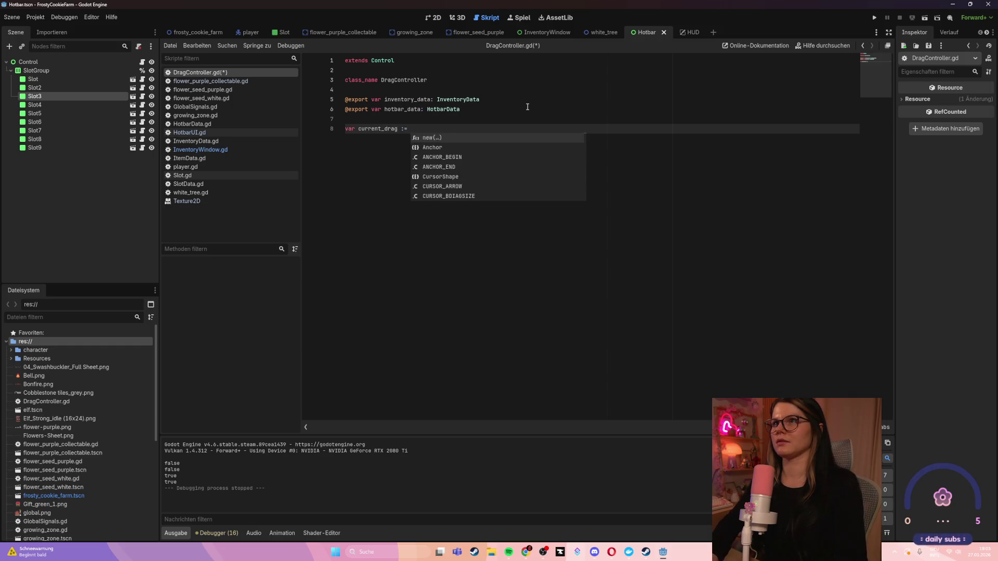
text({)
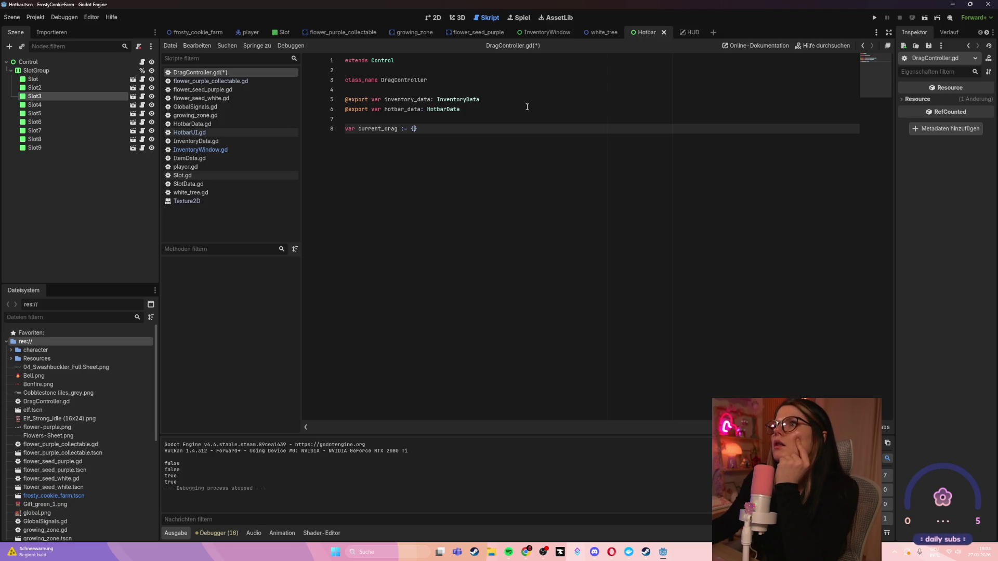
Declare a SLOT_SCENE constant that preloads res://Resources/Slot.tscn.
key(Return)
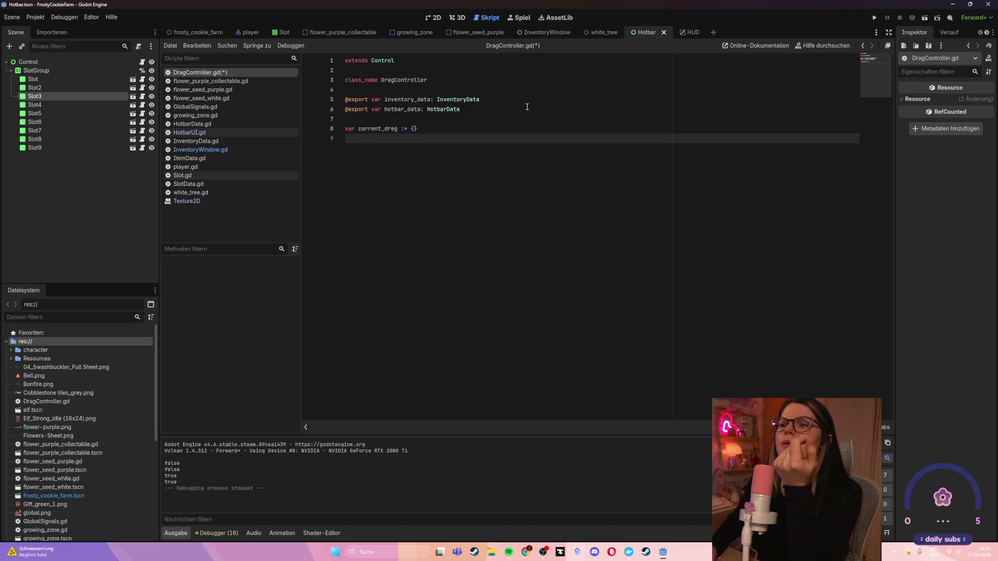
text(const S)
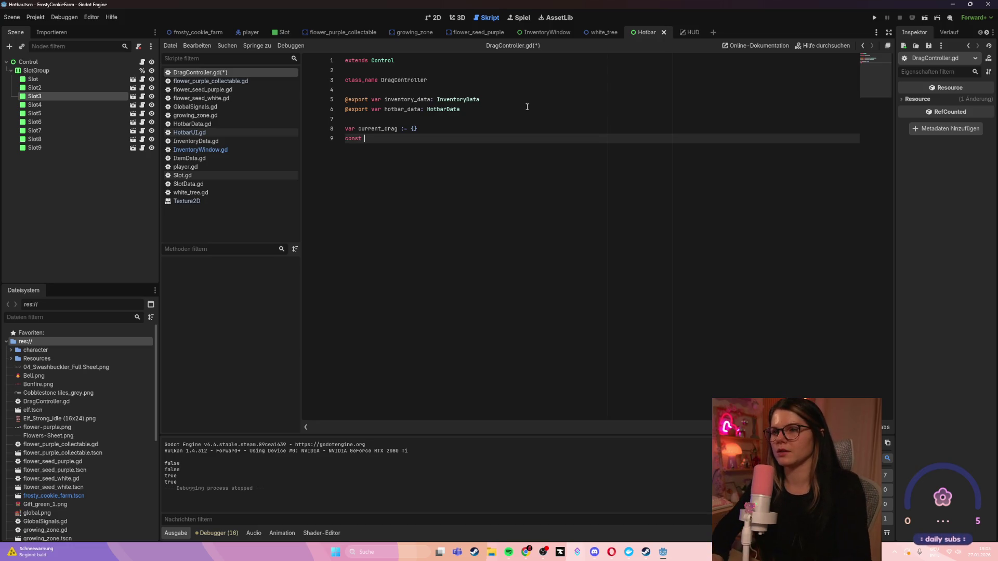
text(LOT_SCEN)
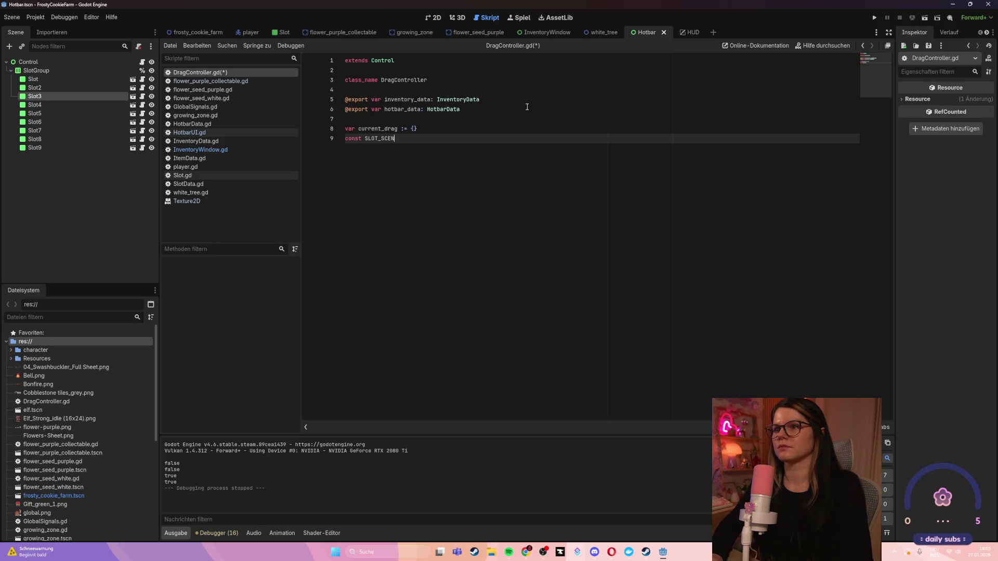
text(= preload()
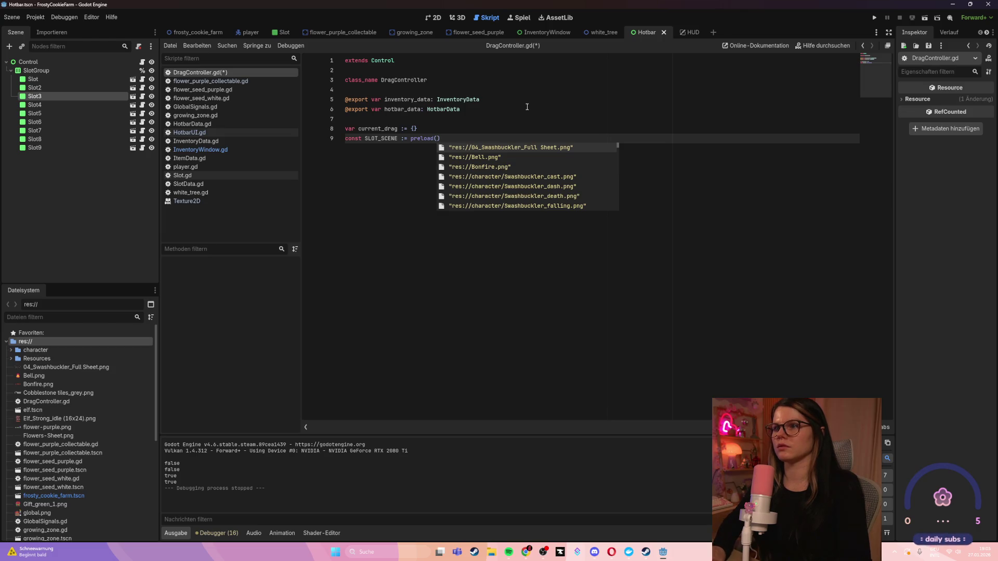
text("res)
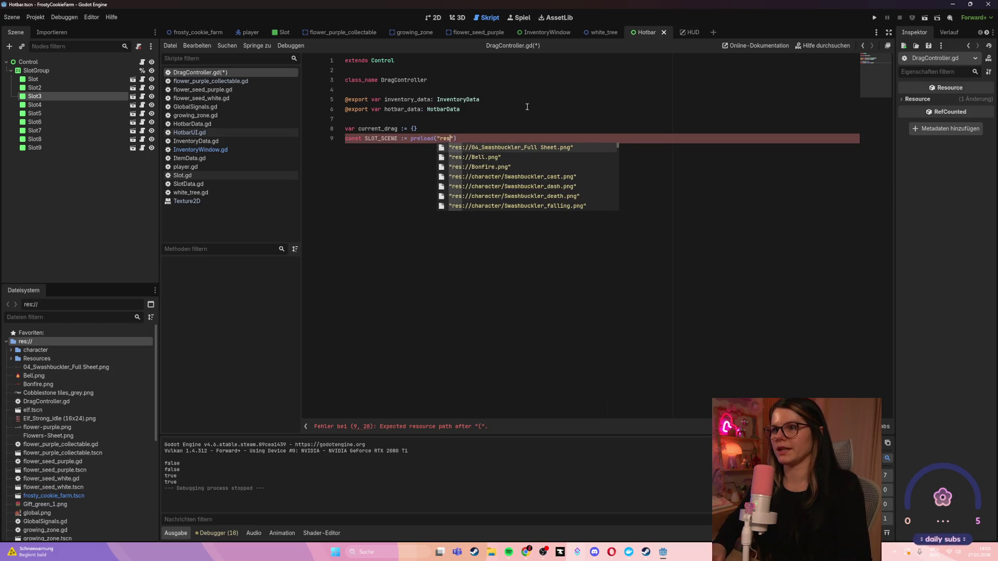
text(://)
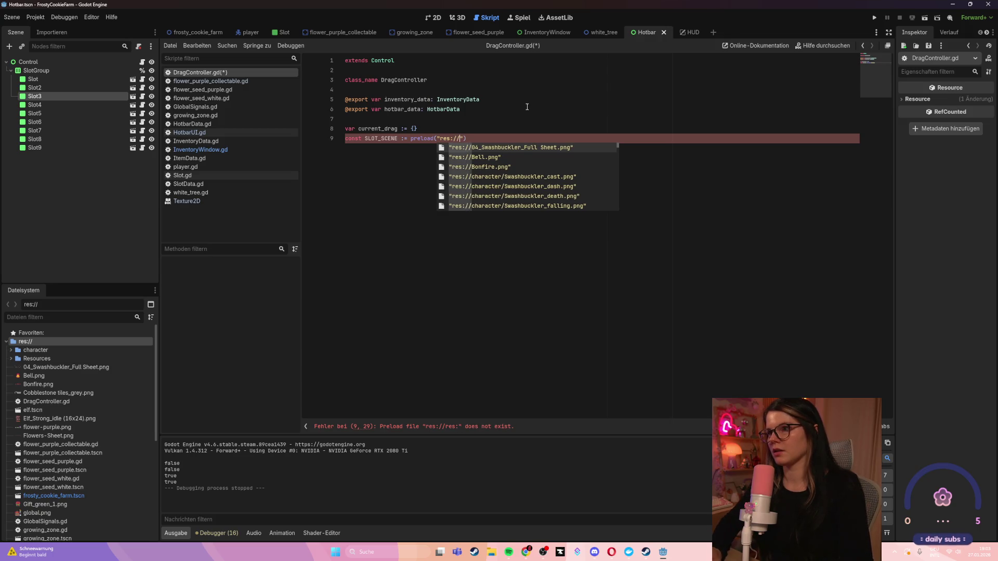
text(Resopurc)
key(BackSpace)
key(BackSpace)
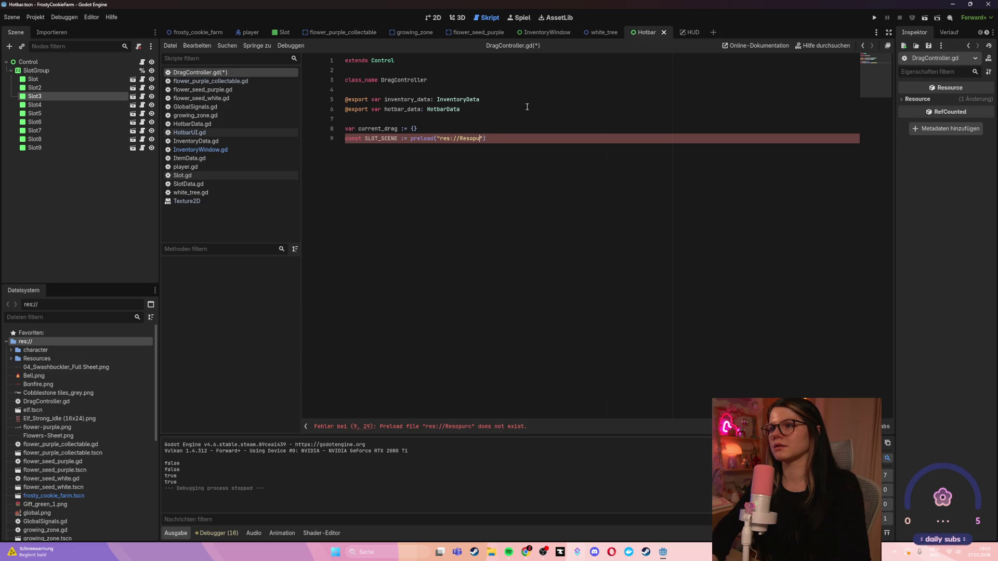
text(urce)
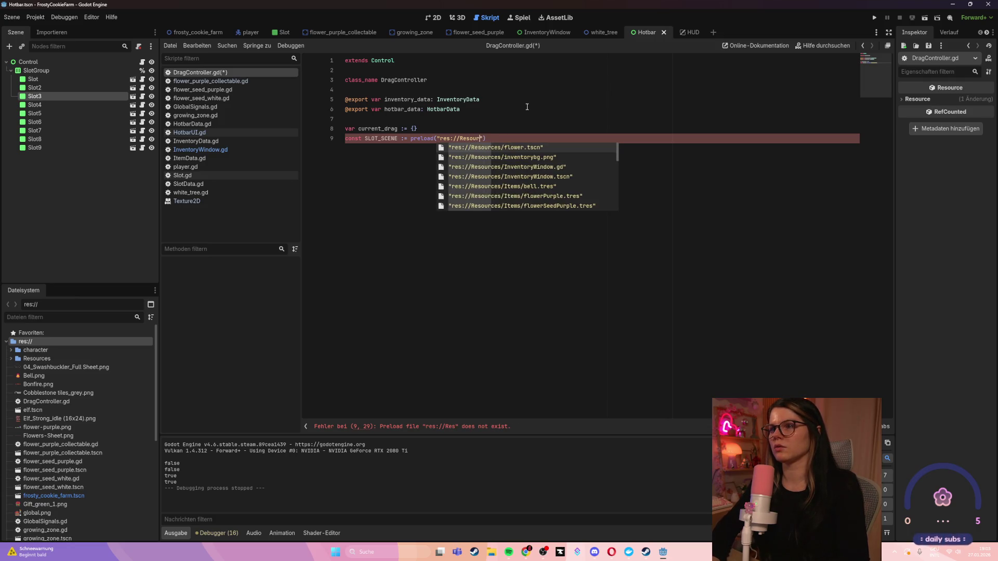
text(s/.)
key(Down)
key(Return)
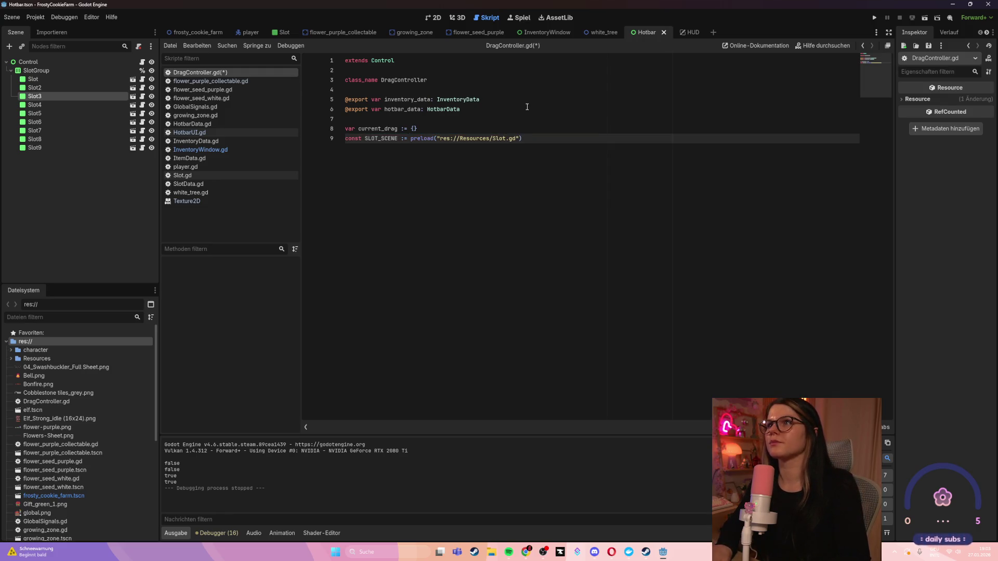
key(BackSpace)
key(BackSpace)
key(BackSpace)
text(ts)
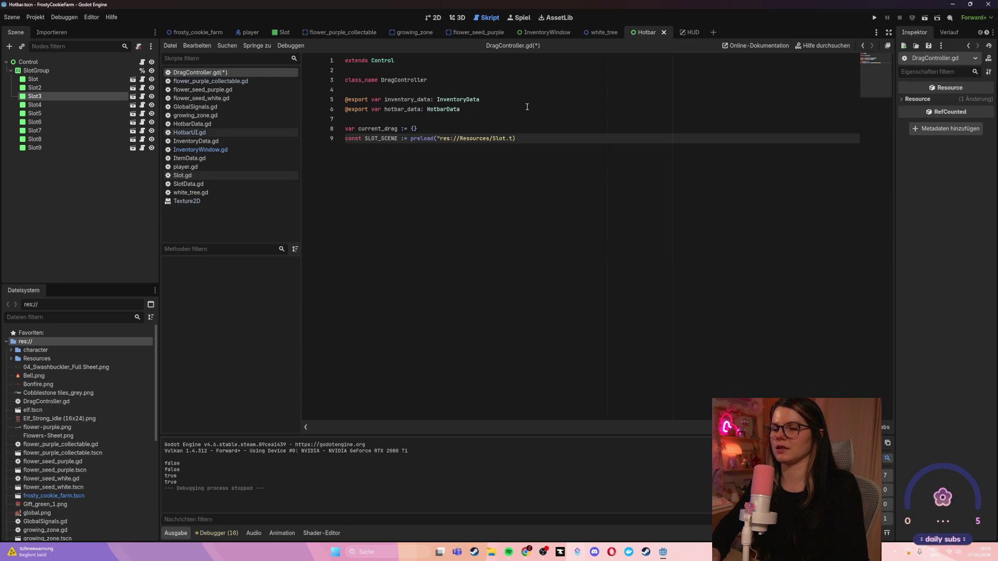
text(cn)
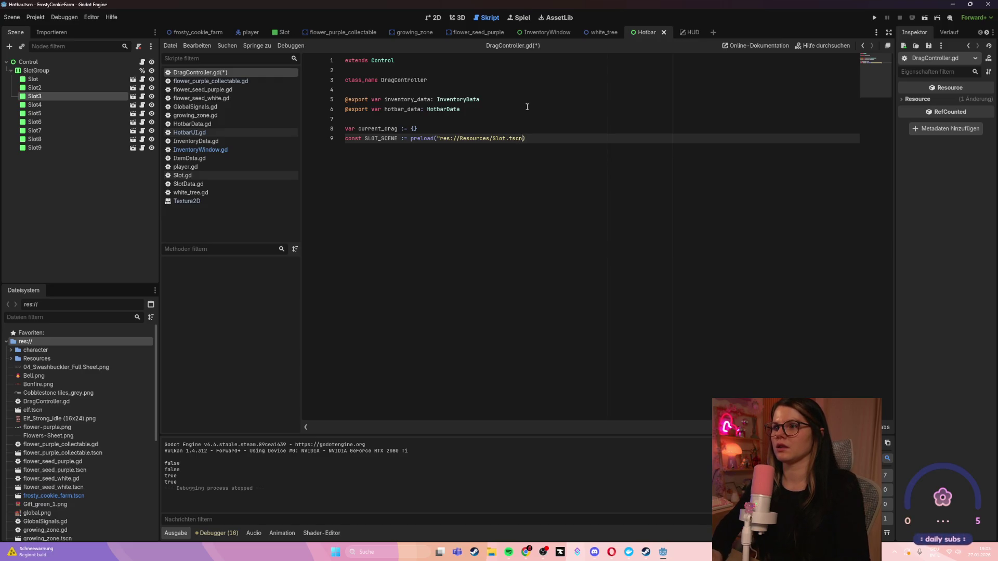
key(BackSpace)
key(BackSpace)
key(BackSpace)
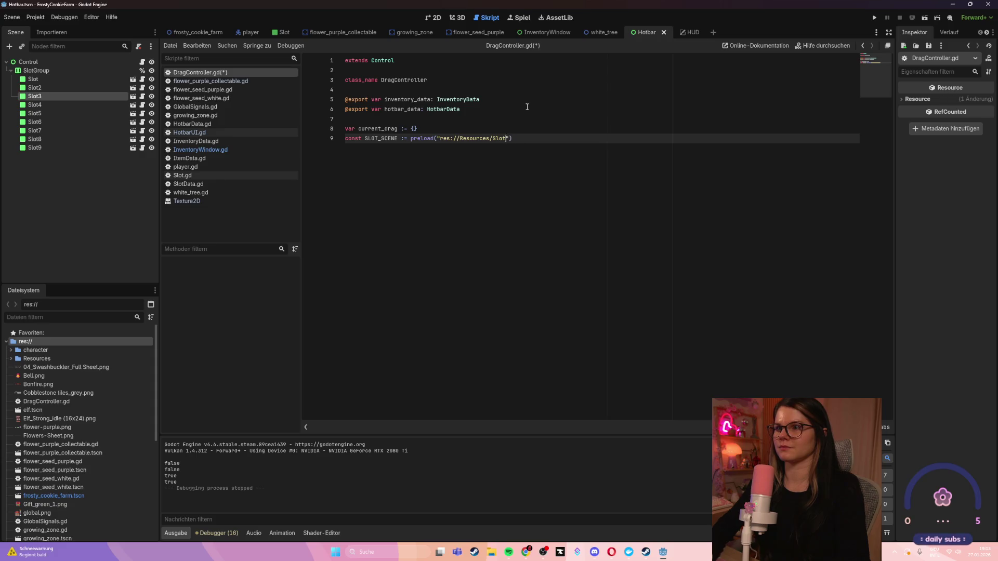
text(Sl)
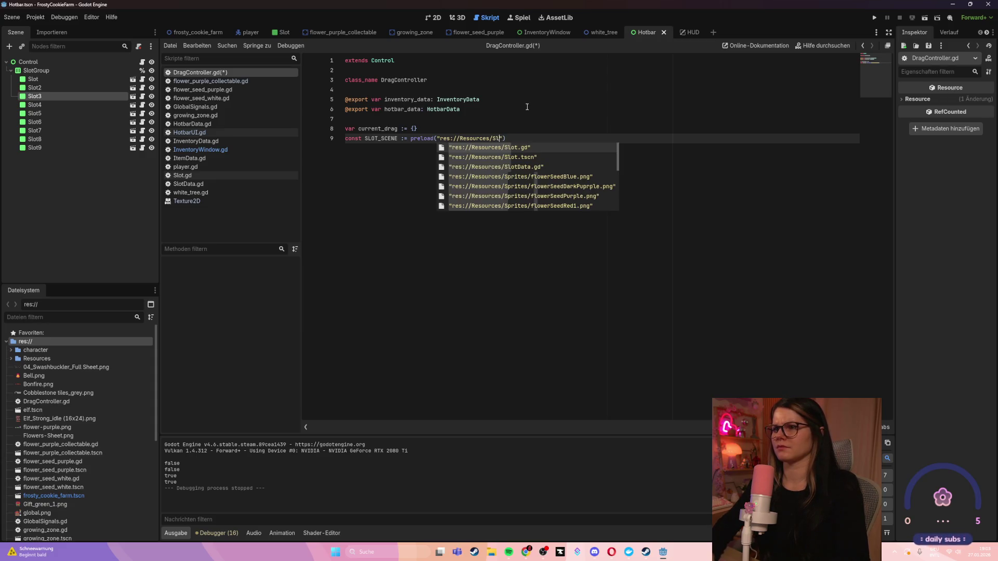
key(Return)
Save DragController.gd and start a new line below SLOT_SCENE.
key(ctrl+s)
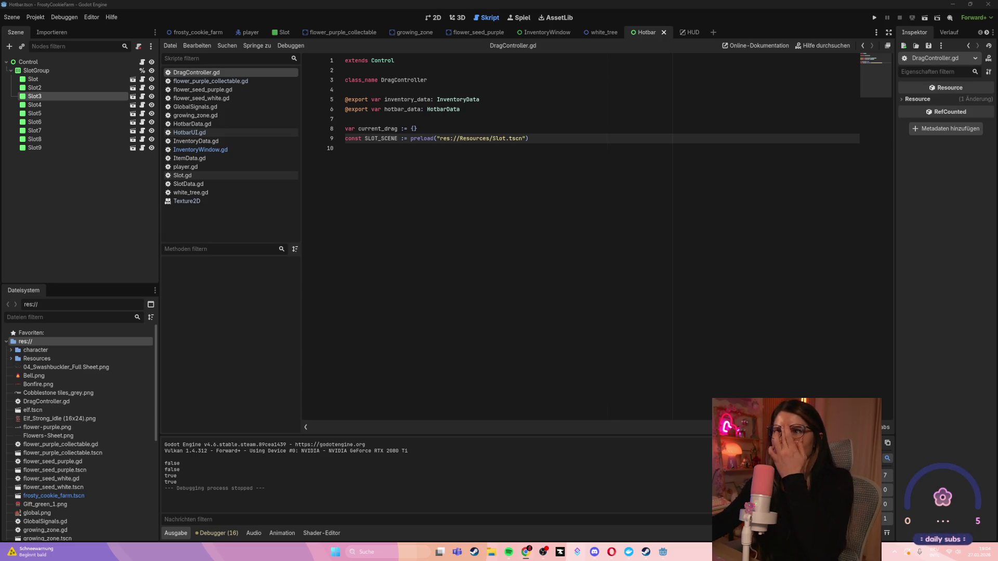
click(610, 261)
key(Return)
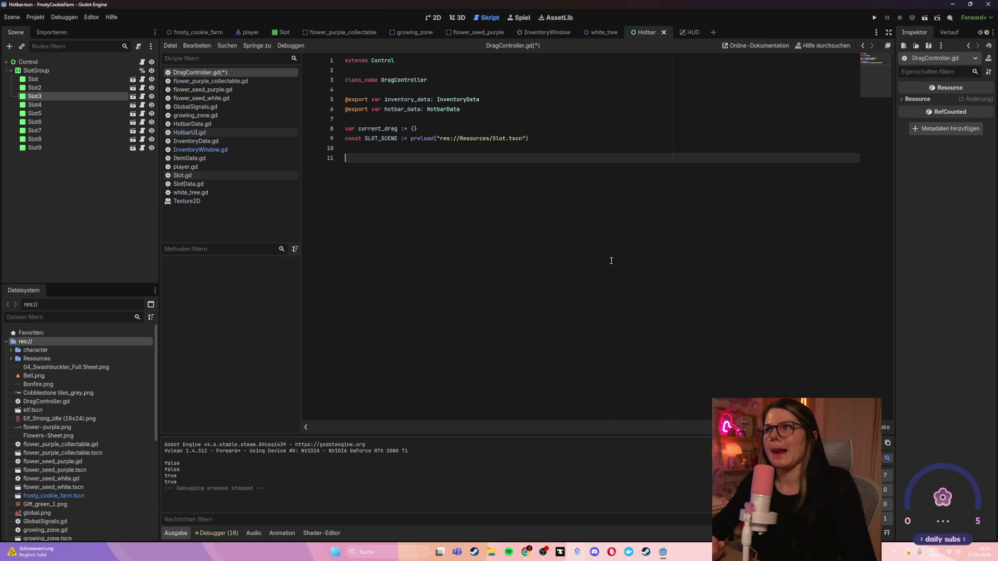
Declare func get_slot(kind: String, index: int) -> SlotData with an if kind == "inventory" check.
text(func get)
text(_slot)
text((kind: S)
text(tring, index)
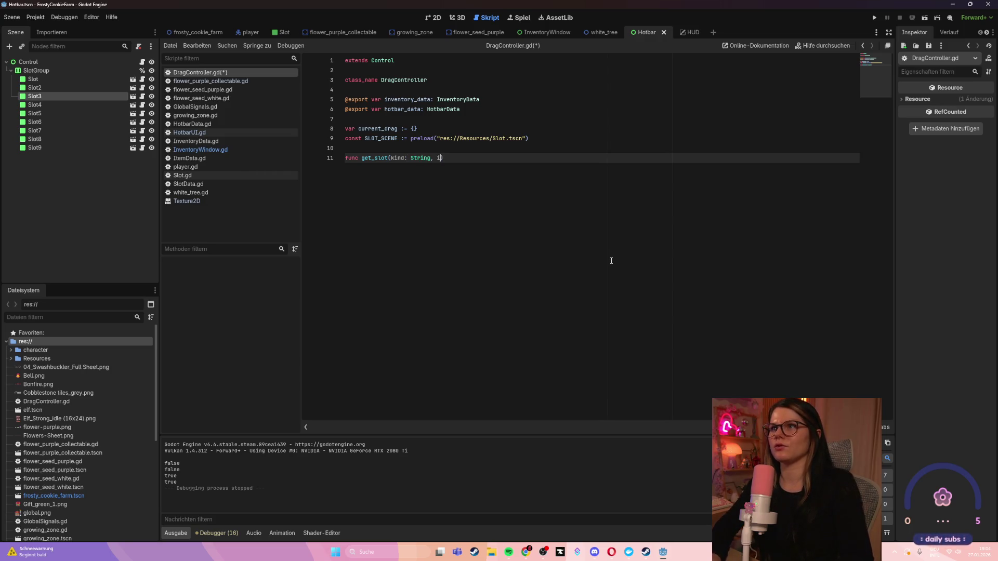
text(: int) -> S)
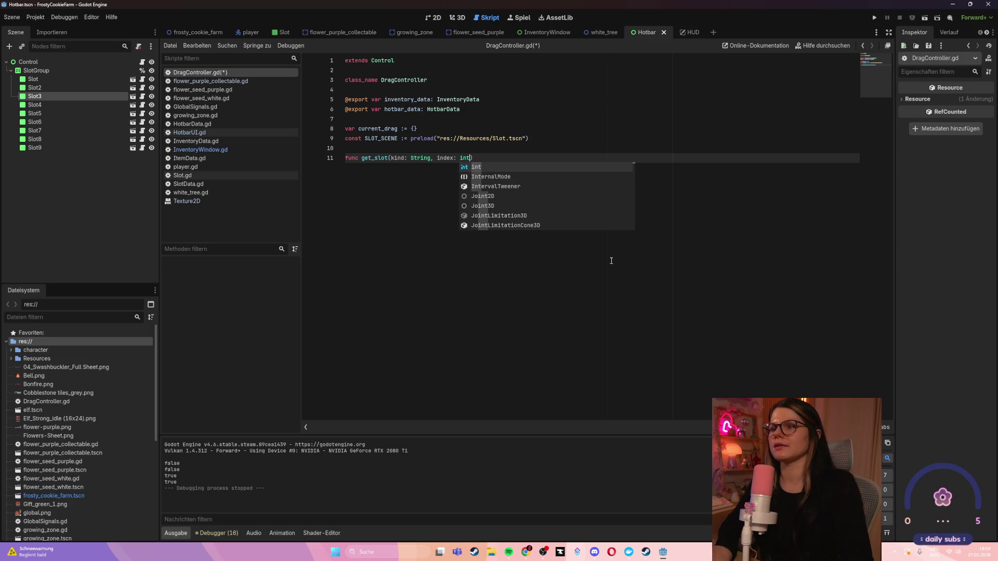
text(lotData;)
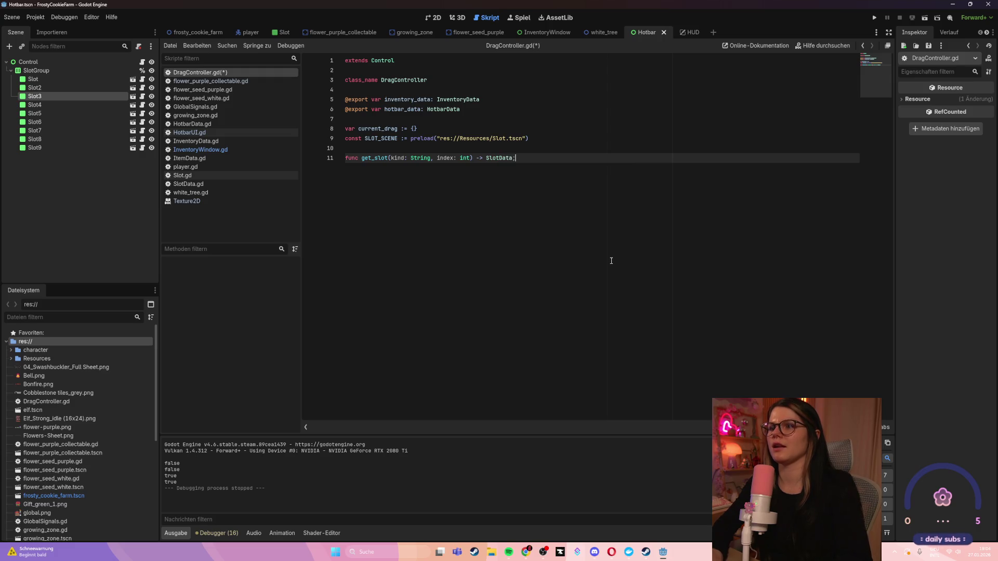
key(BackSpace)
text(:)
key(Return)
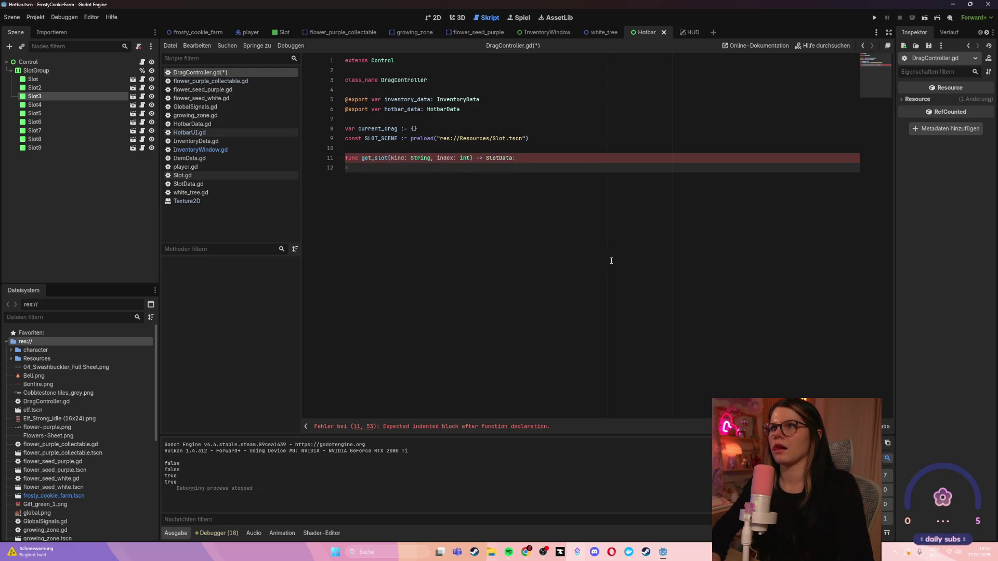
text(kind )
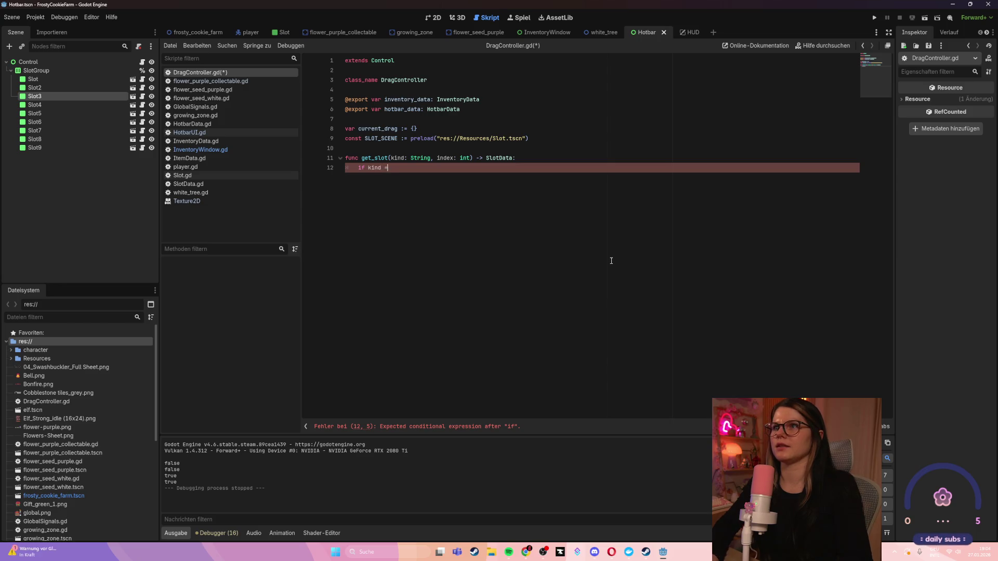
text(== ")
key(Escape)
text(inventory)
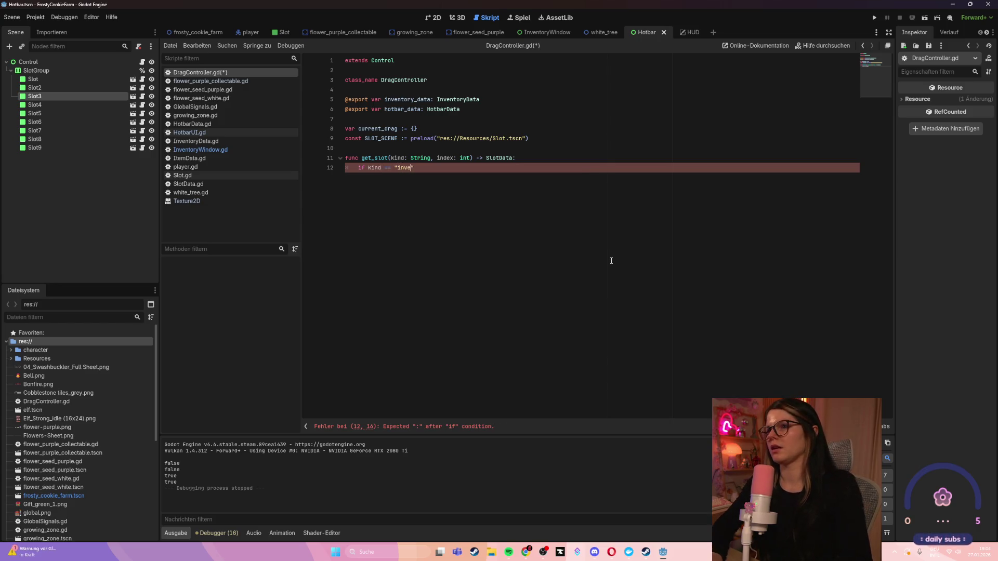
key(Return)
Make the inventory branch return inventory_data.slots[index].
text(return )
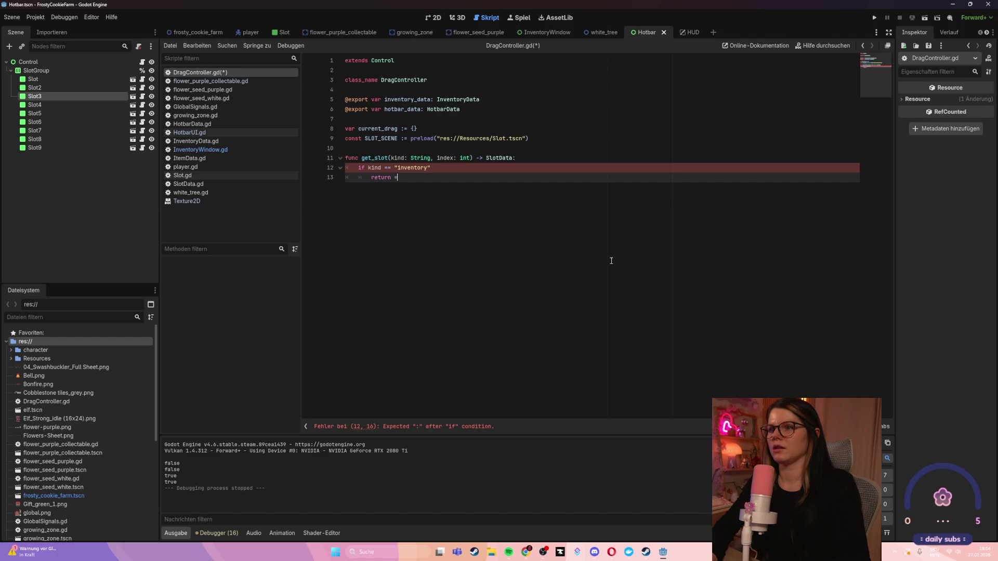
text(== )
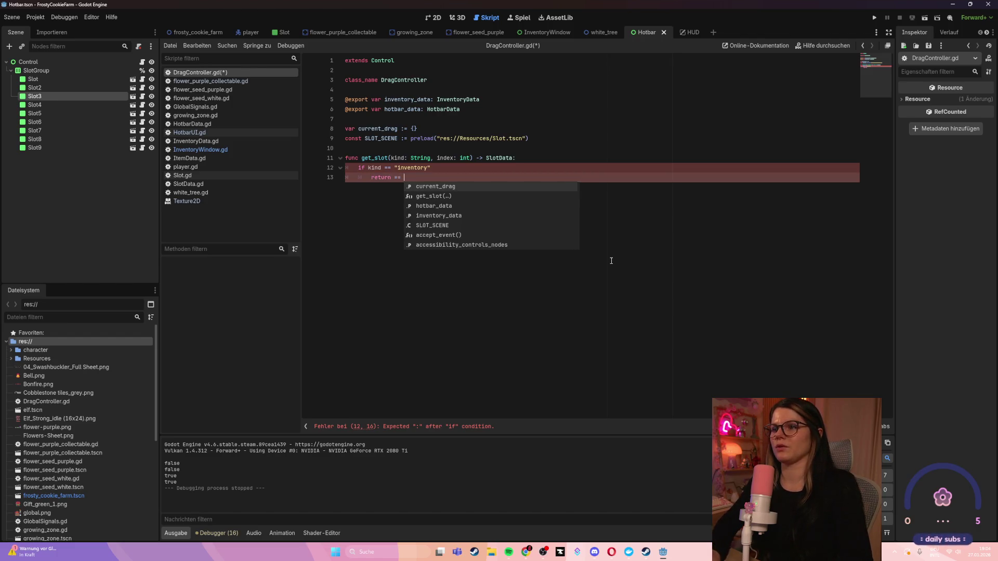
text("hotbar":)
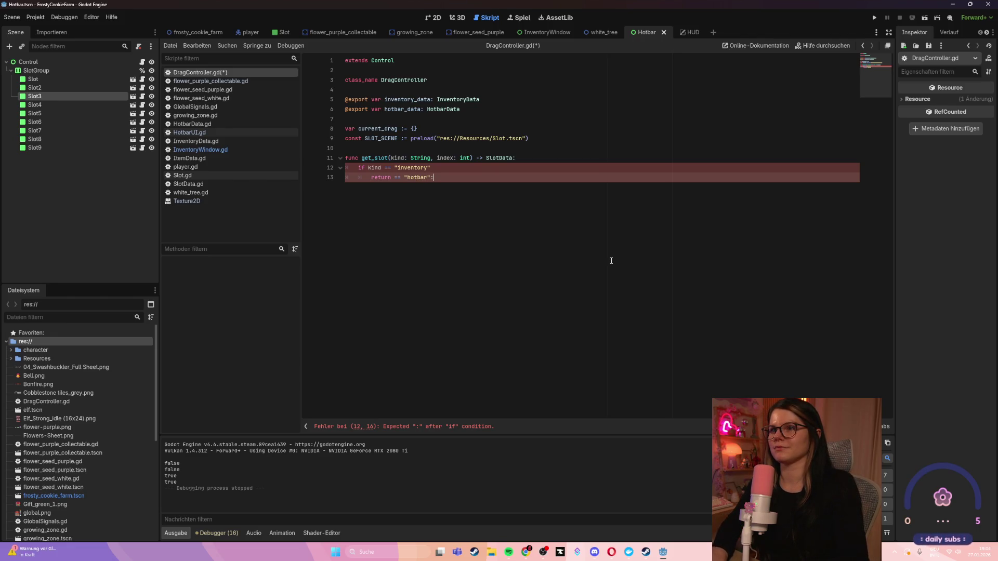
key(BackSpace)
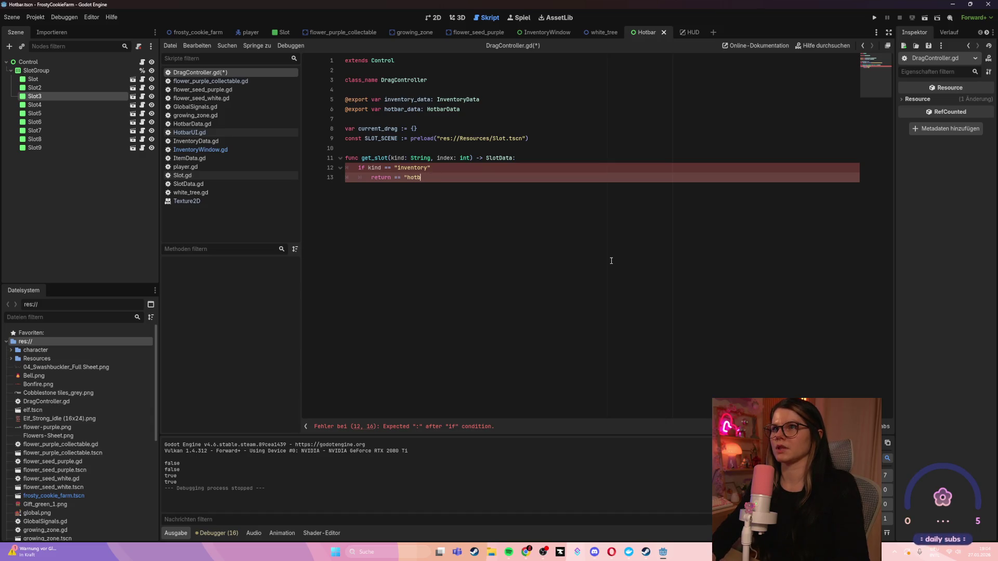
key(Up)
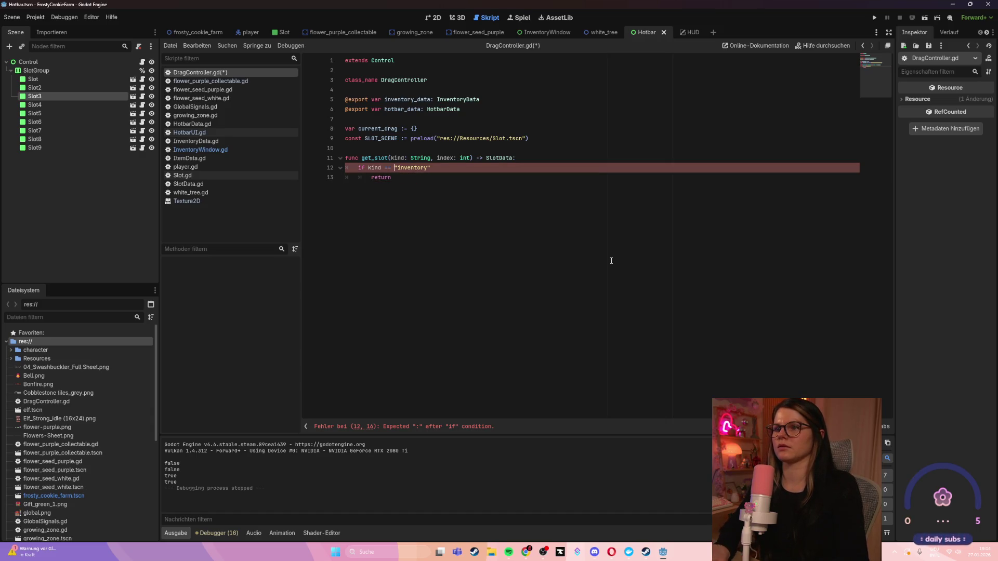
text(:)
click(434, 179)
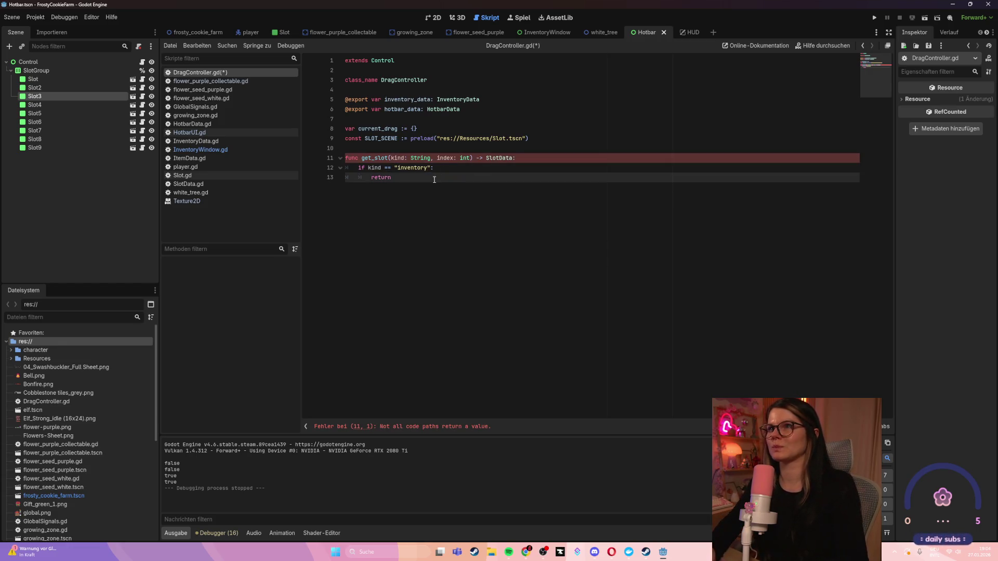
text(v3)
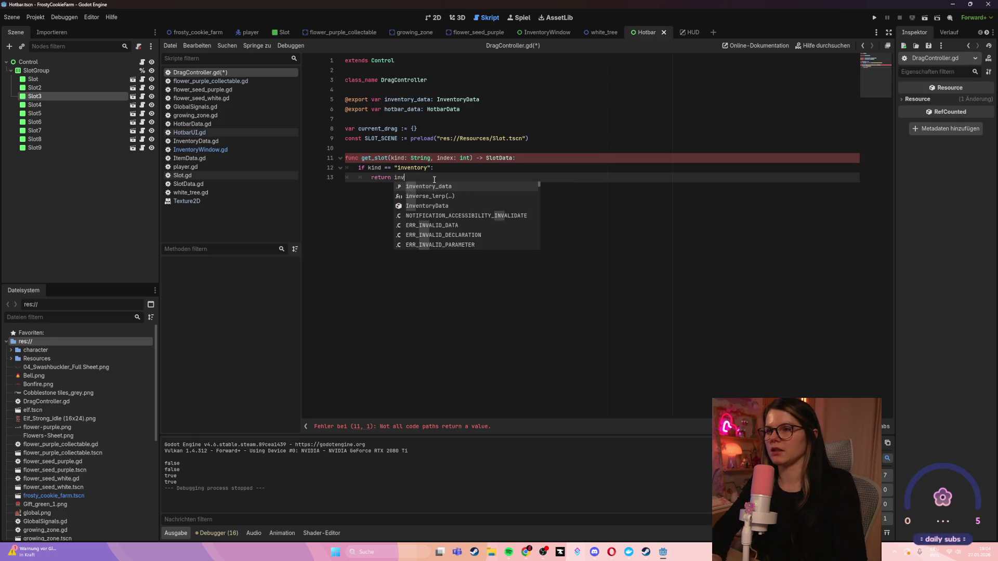
text(tory_)
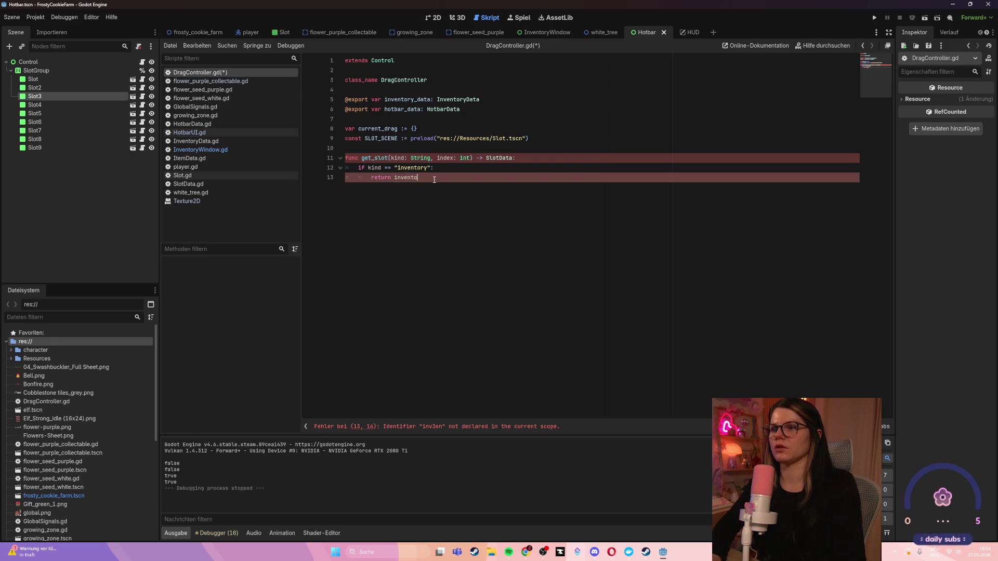
text(data.slots)
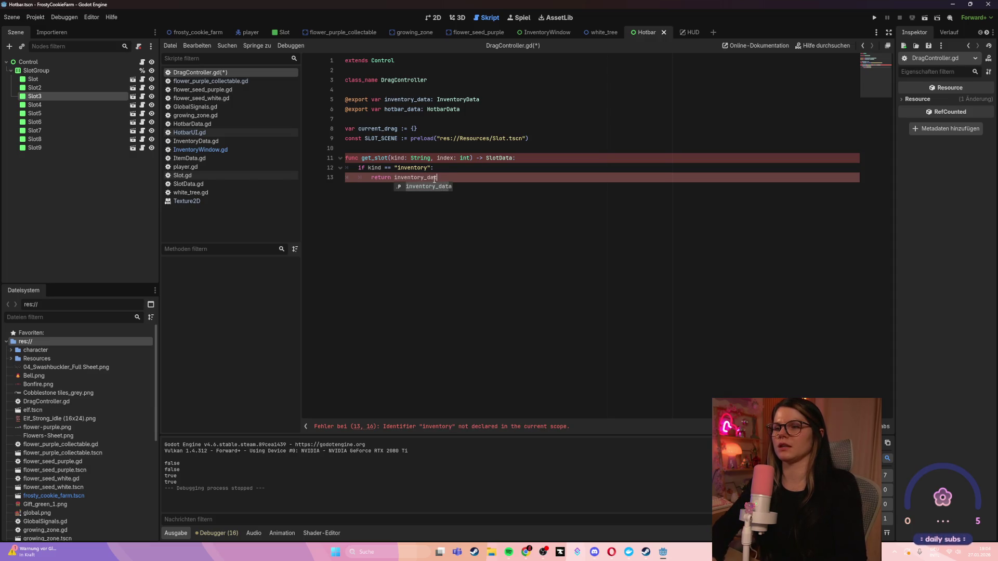
text([index)
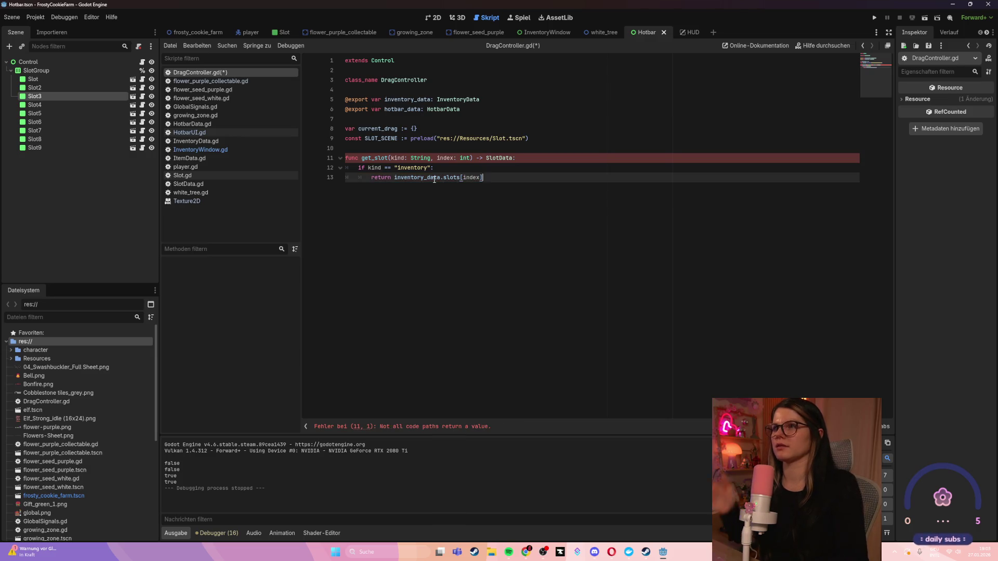
key(Return)
key(Return)
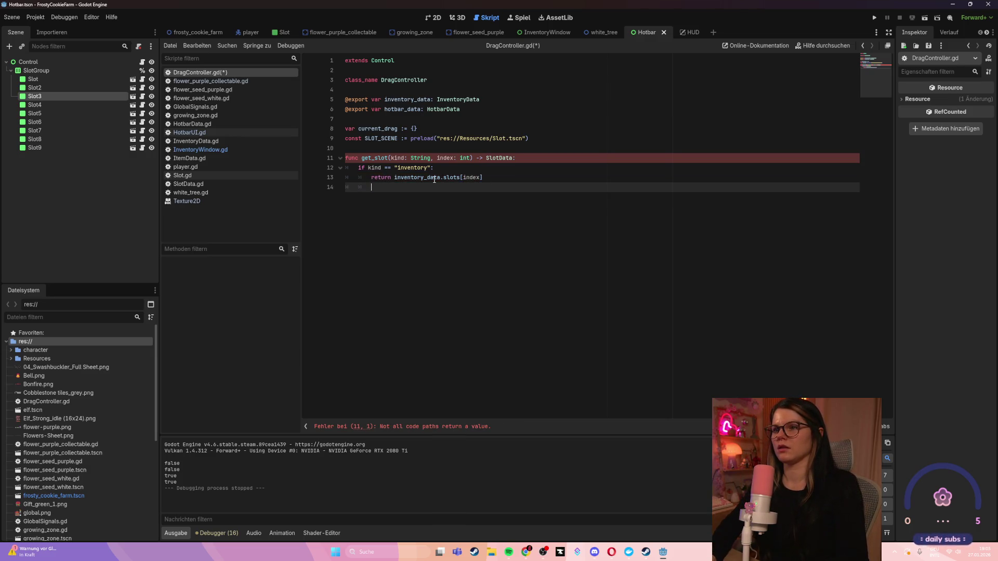
text(r)
key(BackSpace)
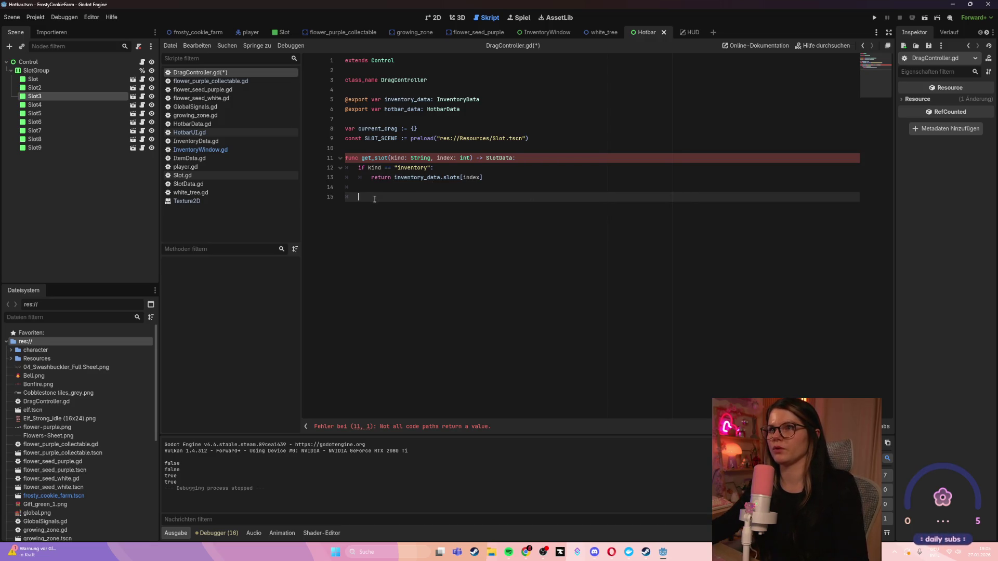
Duplicate the inventory if/return block below itself, separated by a blank line.
drag(374, 199, 336, 169)
key(ctrl+c)
click(373, 195)
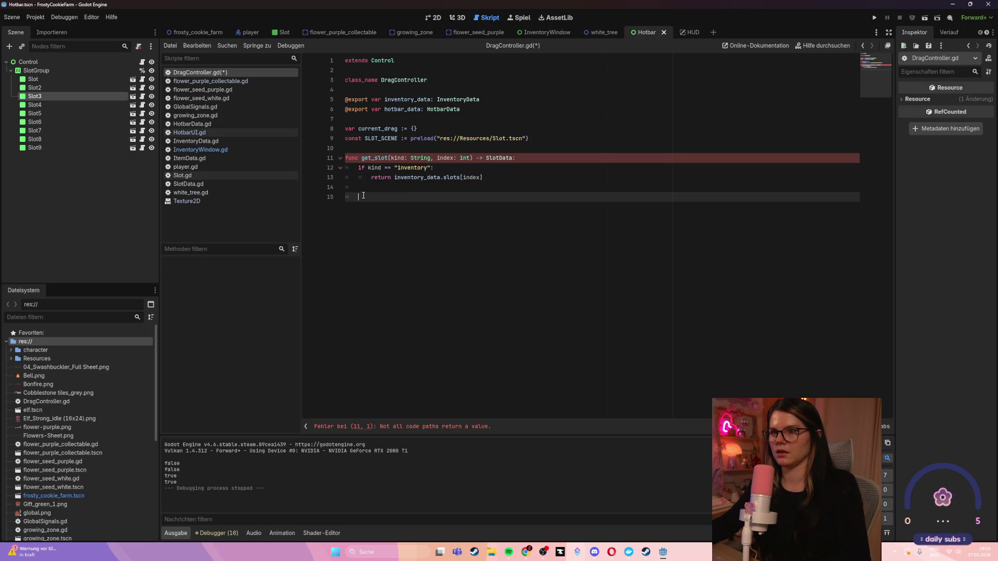
key(ctrl+v)
click(372, 197)
key(BackSpace)
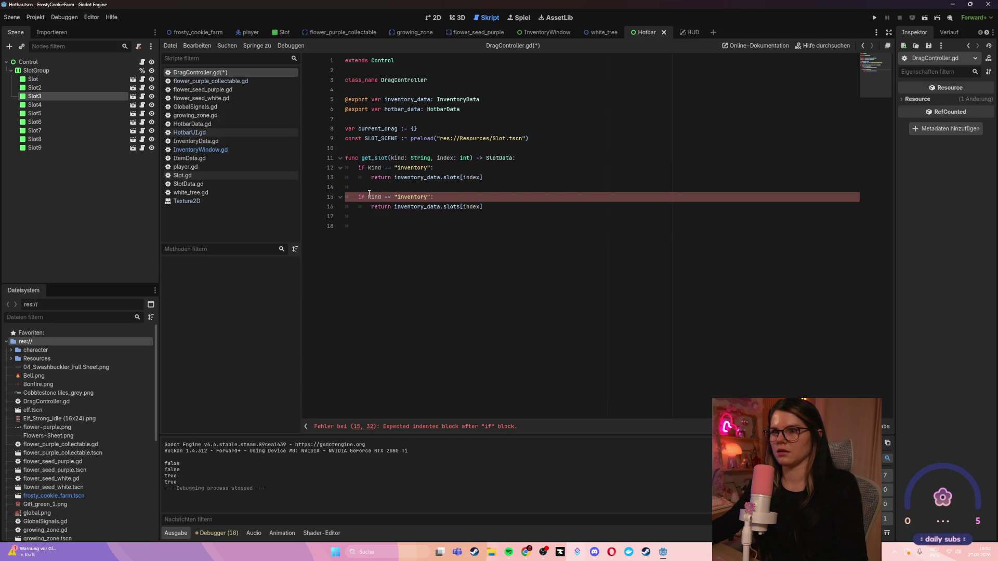
click(368, 187)
key(BackSpace)
key(BackSpace)
key(Return)
Change the copy to check "hotbar" and return hotbar_data.slots[index].
click(385, 196)
double_click(412, 196)
text(hotbar)
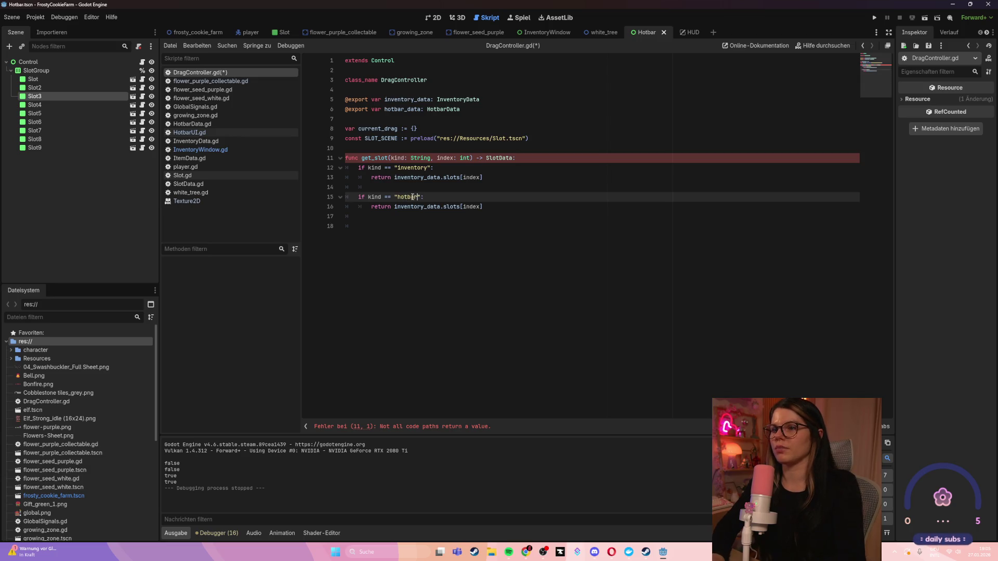
double_click(431, 207)
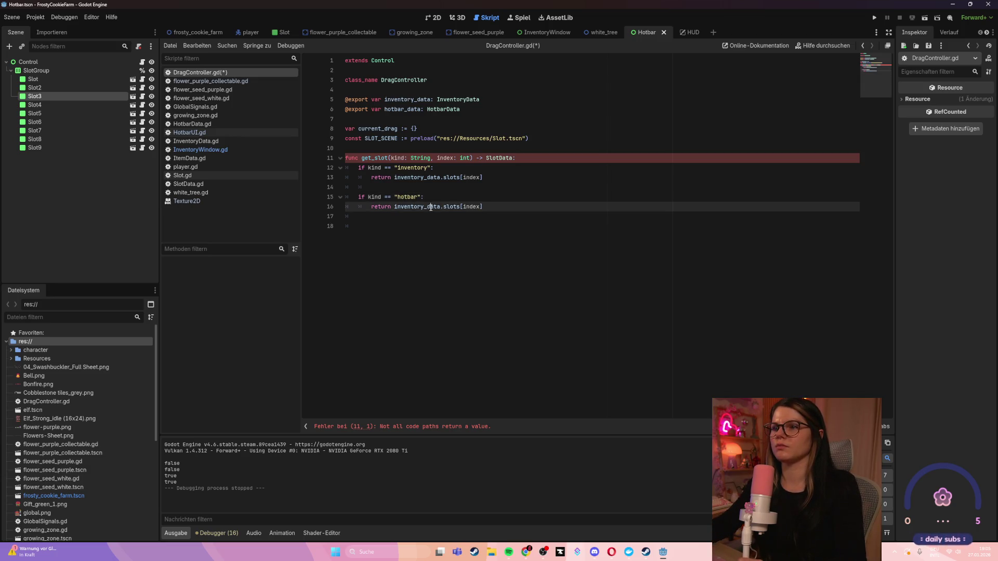
text(hotbar_data)
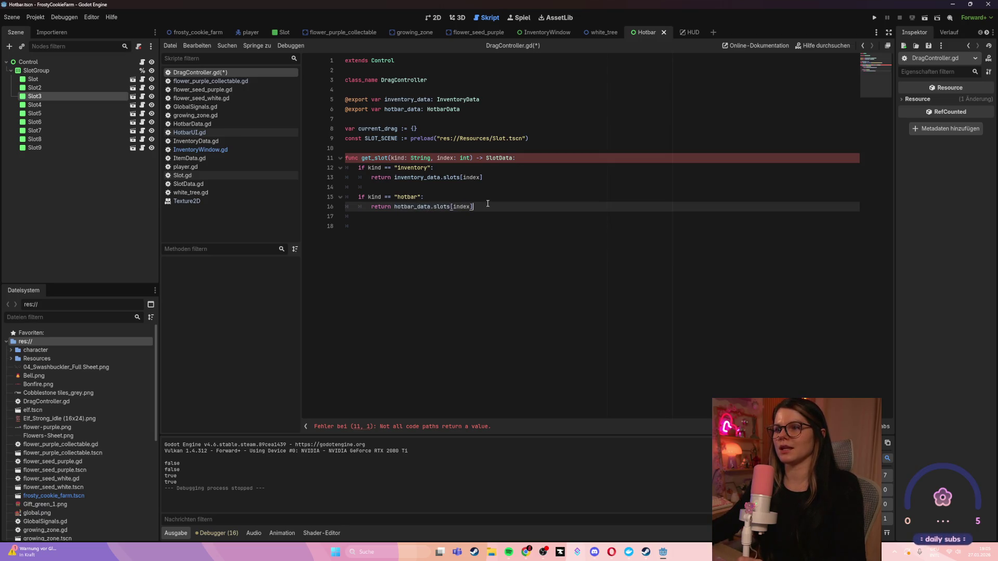
End get_slot with return null and save DragController.gd.
key(Return)
key(Return)
text(retu)
key(BackSpace)
key(BackSpace)
text(turn null)
key(ctrl+s)
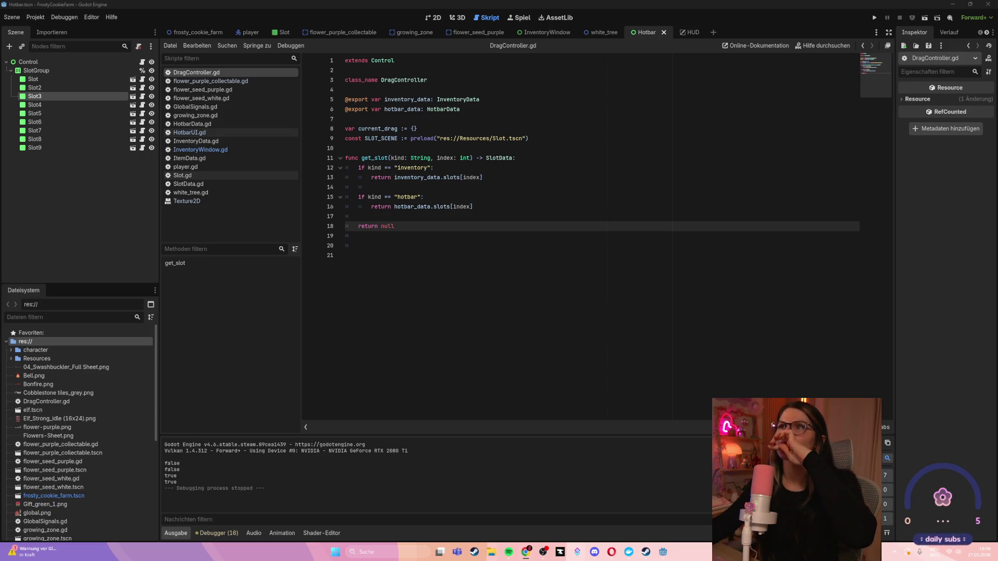
click(483, 281)
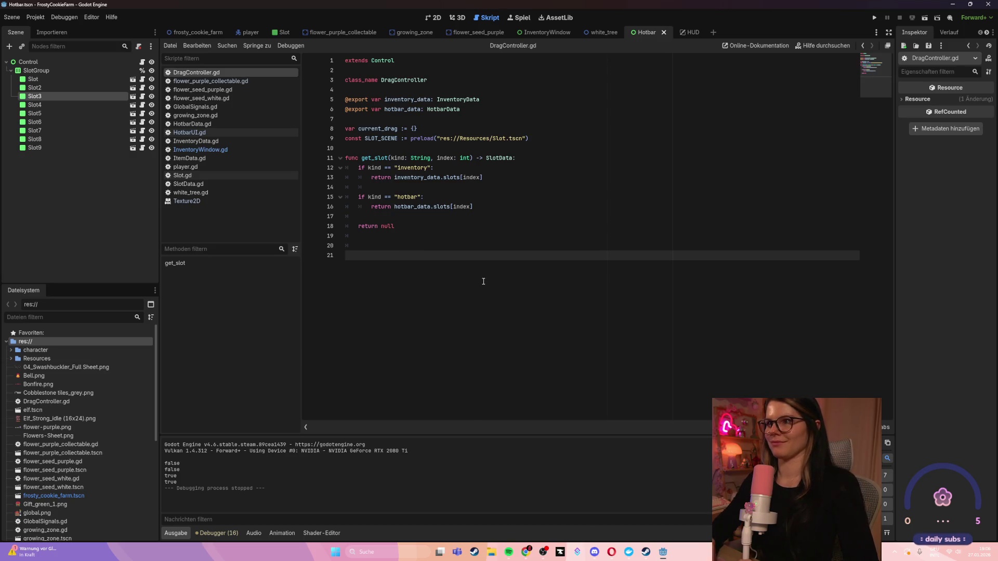
Switch to the InventoryWindow scene, open InventoryWindow.gd and scroll to its top.
click(538, 32)
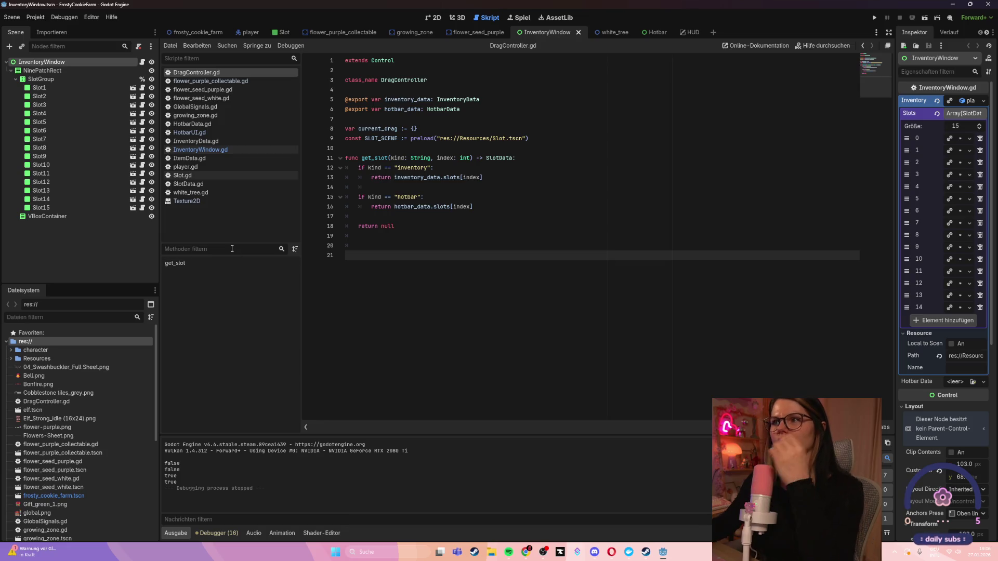
click(229, 151)
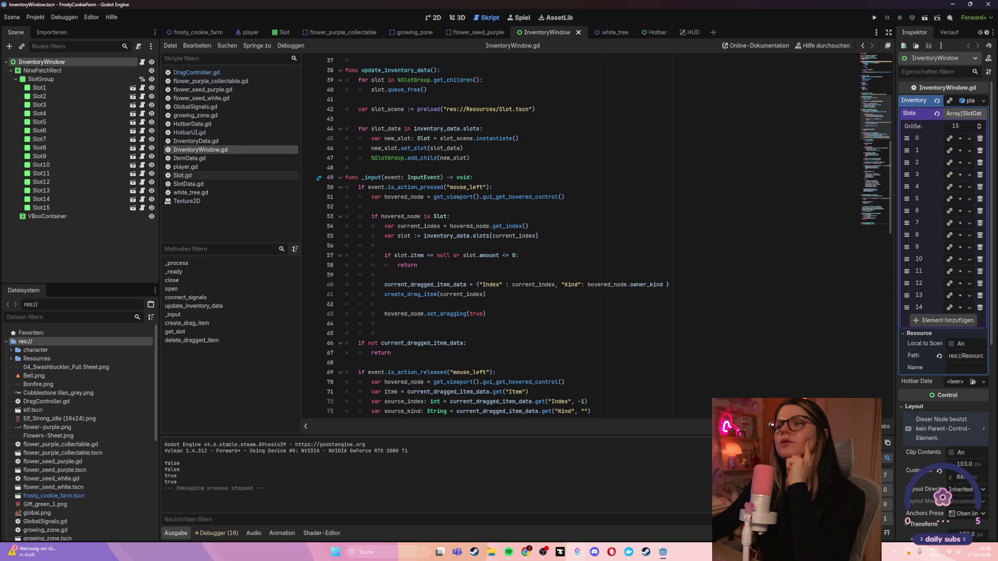
scroll(694, 234, up, 3)
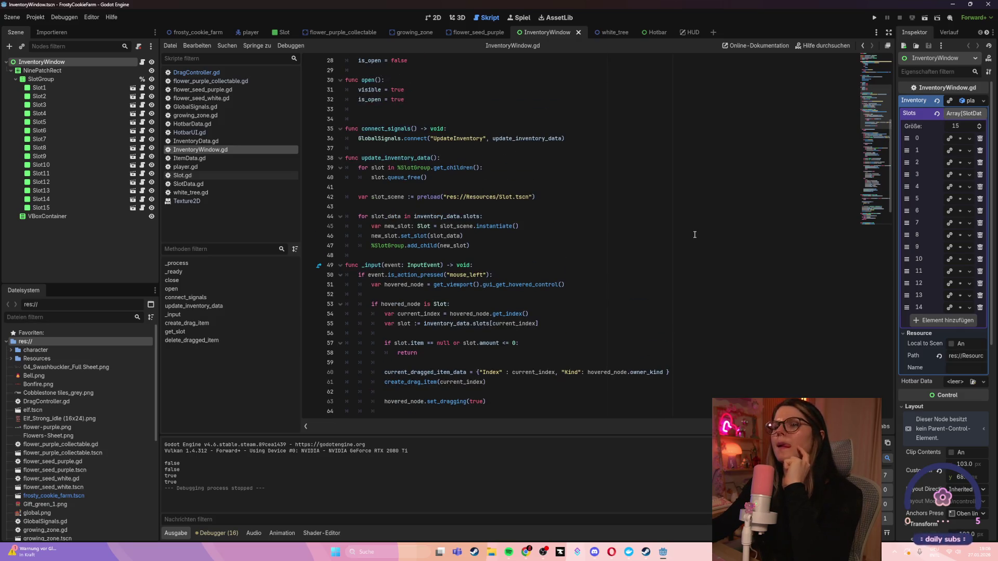
scroll(694, 234, up, 6)
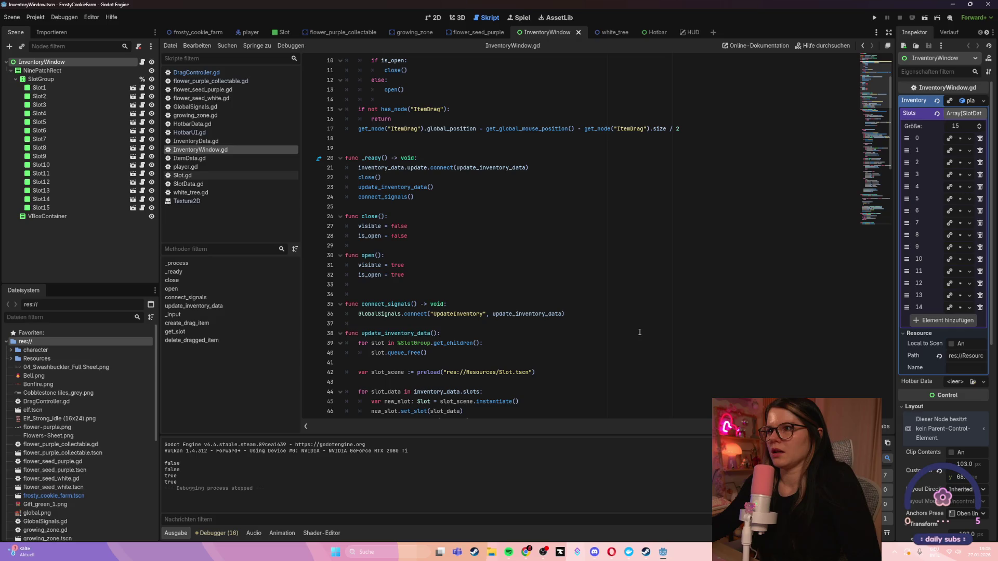
Open the Slot.gd script from the InventoryWindow scene.
click(284, 33)
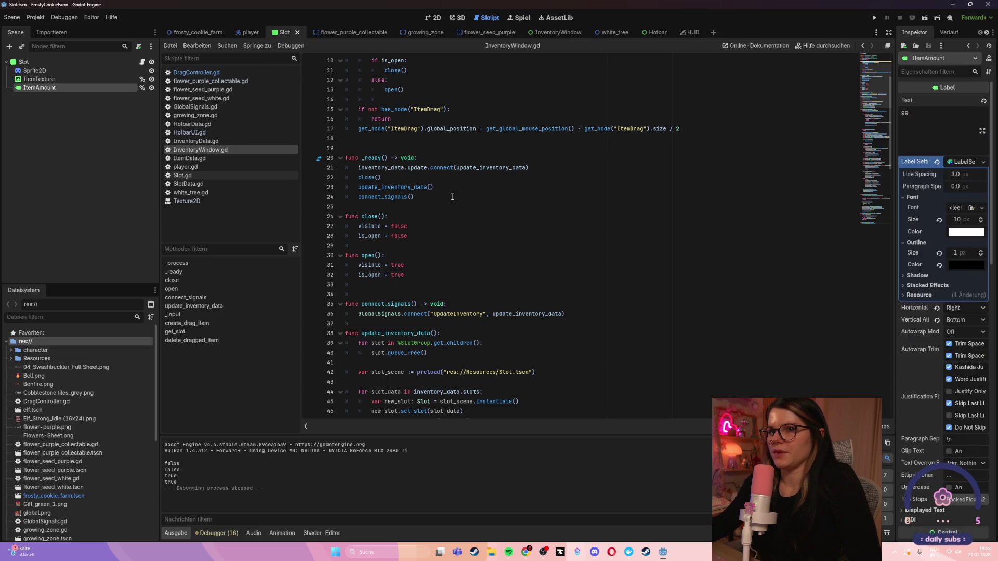
click(548, 32)
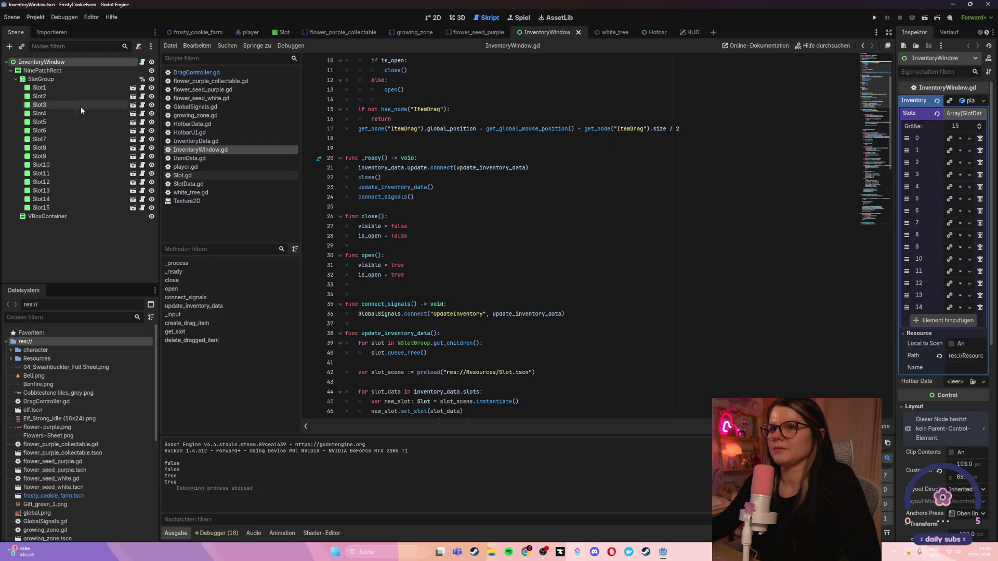
click(193, 175)
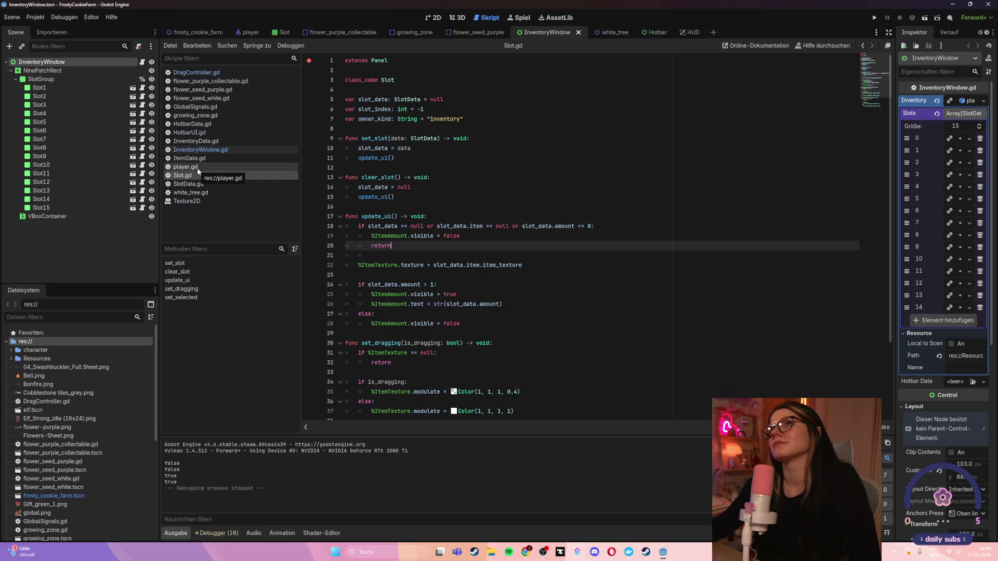
Declare signals drag_started(slot: Slot) and drag_released(slot: Slot) after owner_kind, and save.
click(477, 120)
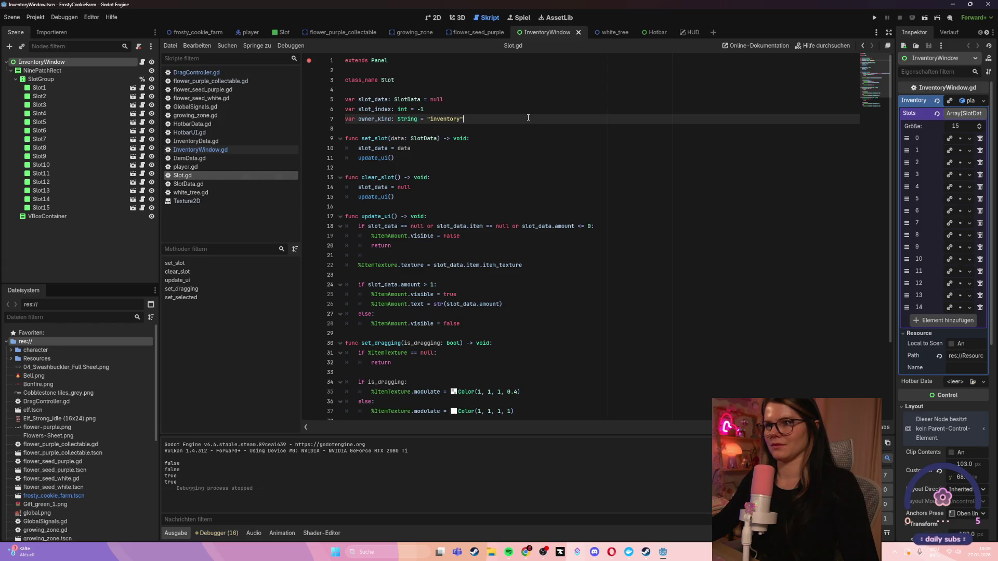
key(Return)
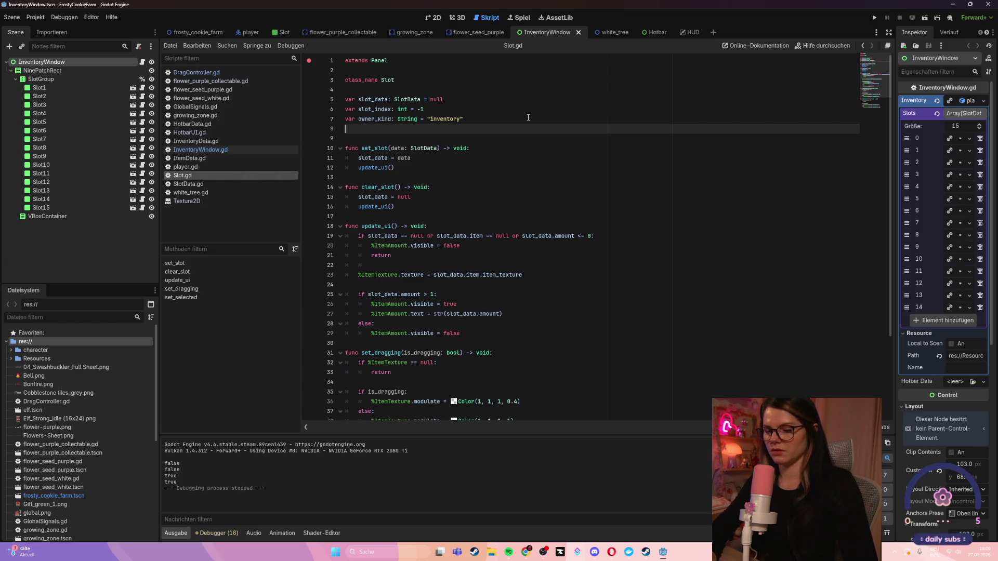
text(signal drag_starte)
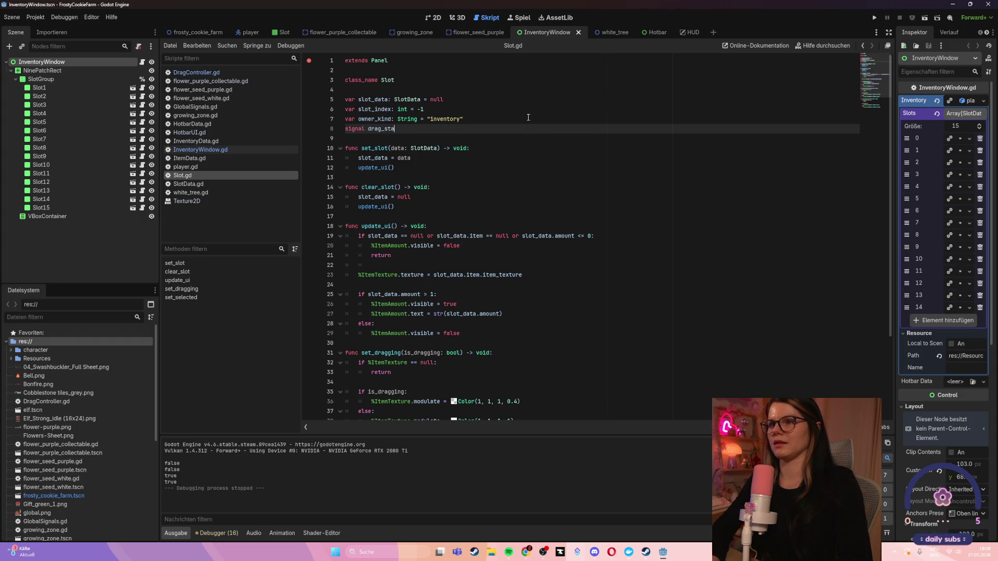
text(d(()
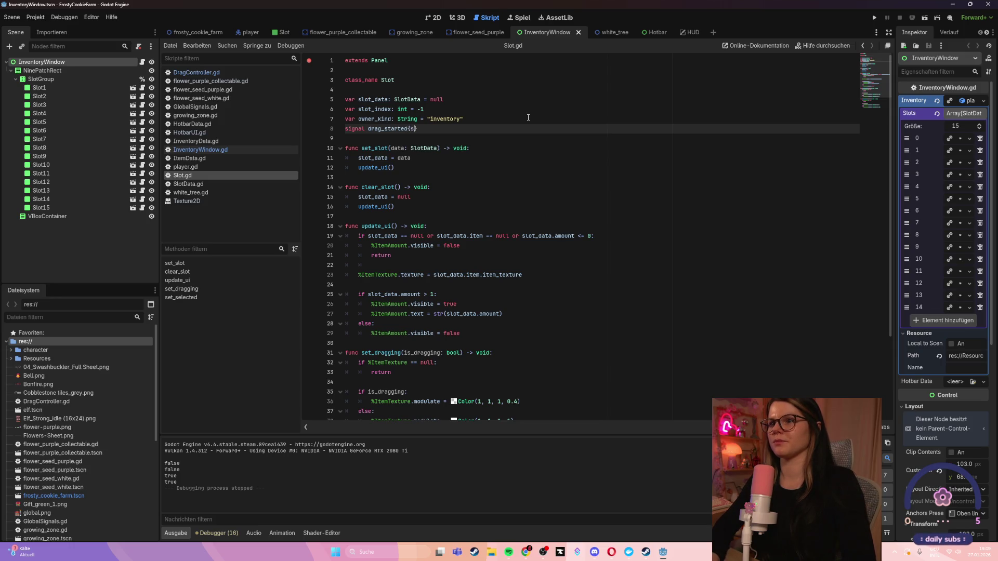
key(BackSpace)
text(slot: Slot))
key(Return)
text(signal drag_rele)
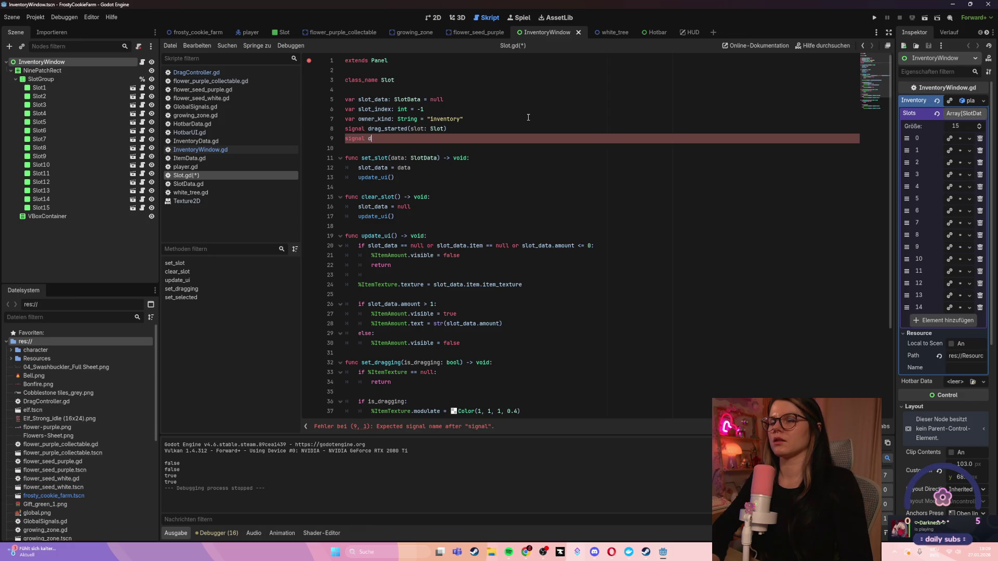
text(ased)
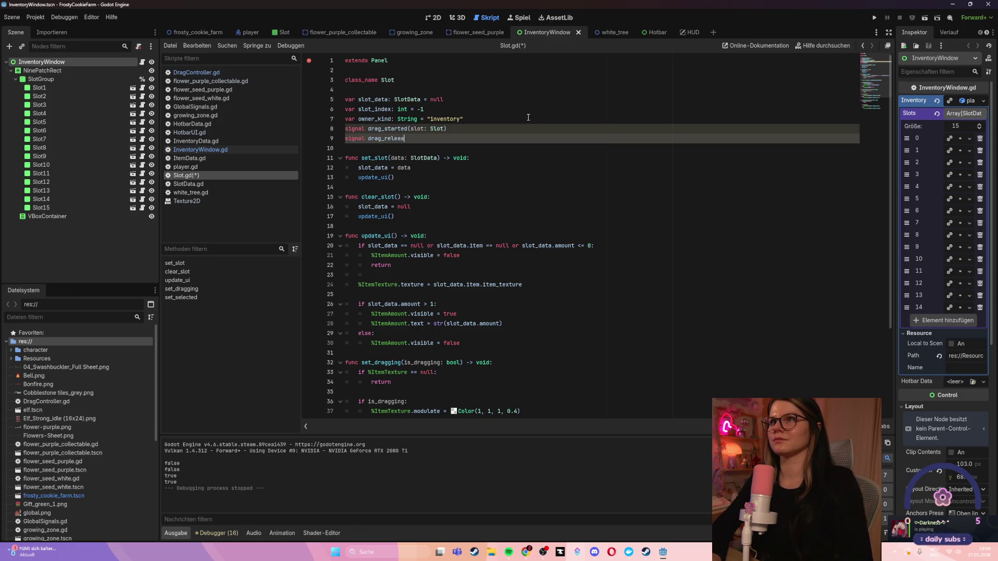
text((slot: S)
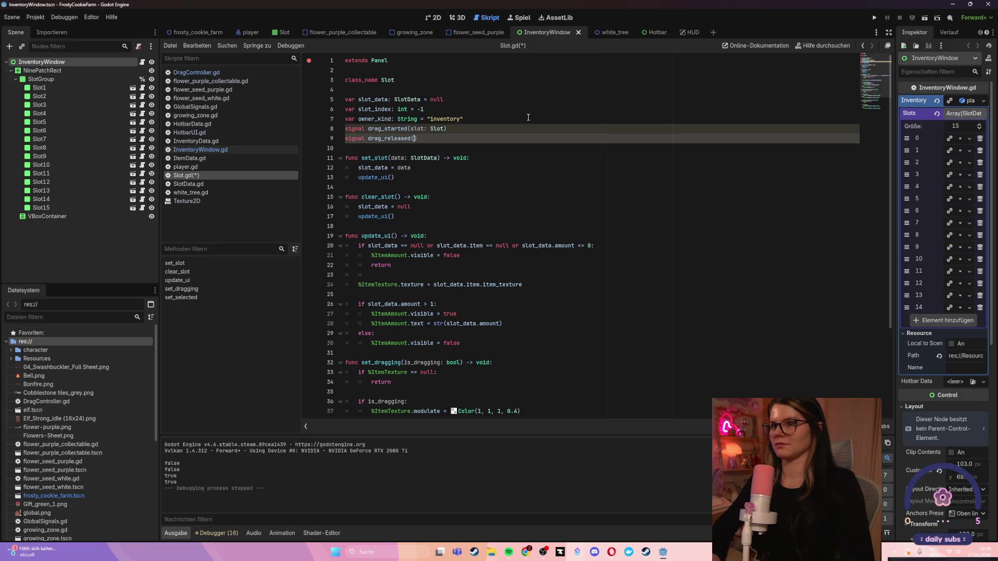
text(lot)
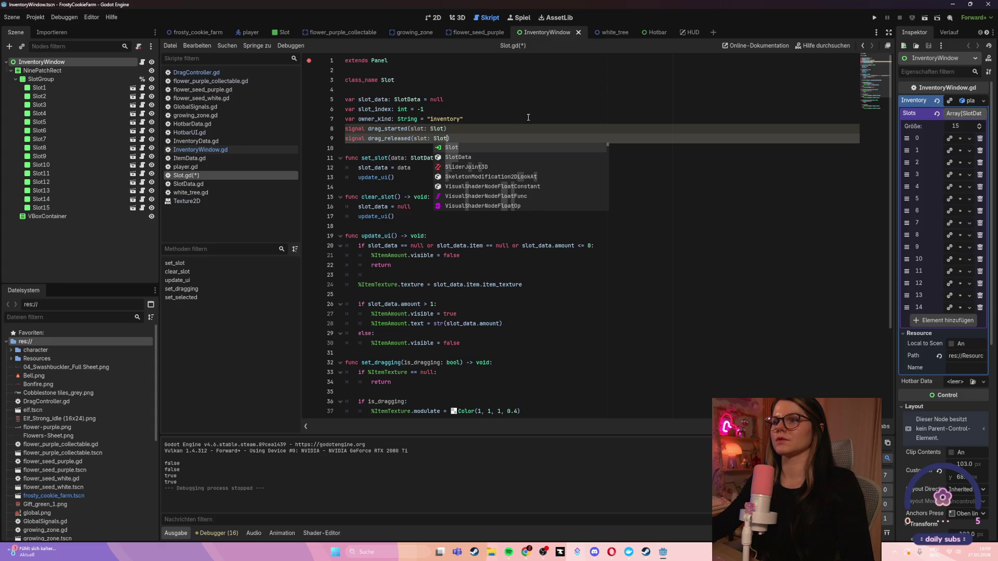
key(Escape)
key(Down)
key(ctrl+s)
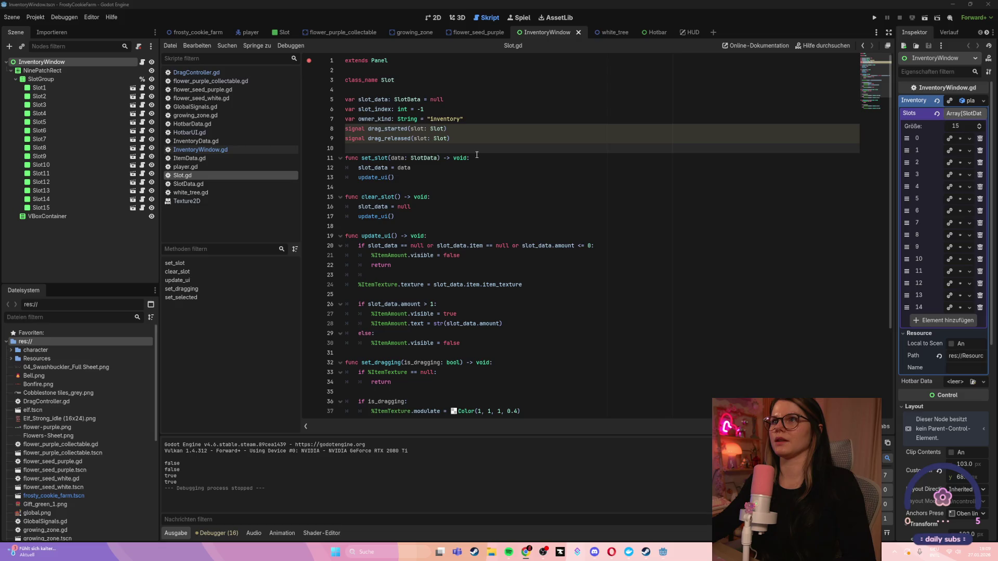
Paste a _gui_input function emitting the drag signals at the end of Slot.gd.
click(463, 197)
scroll(463, 197, down, 4)
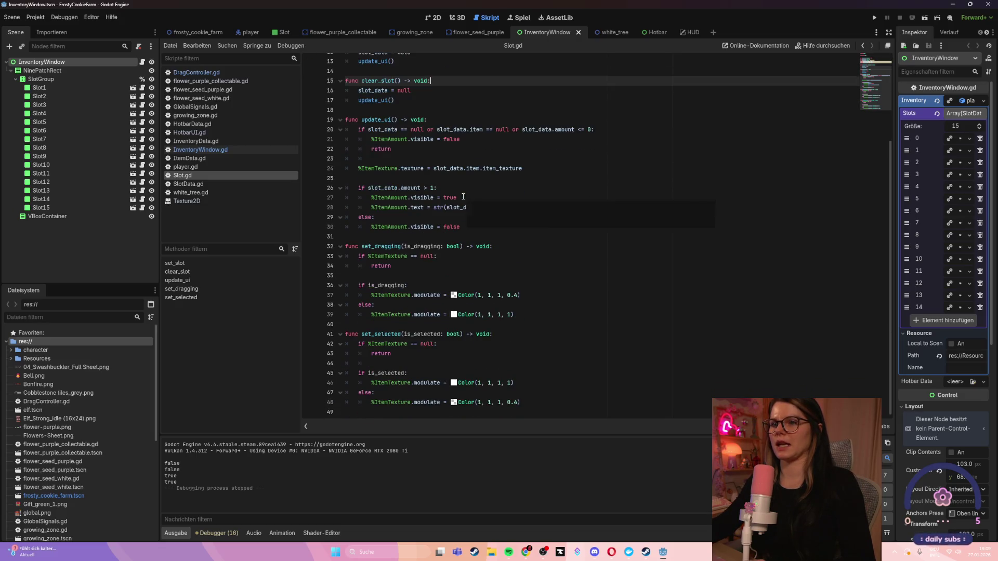
click(546, 406)
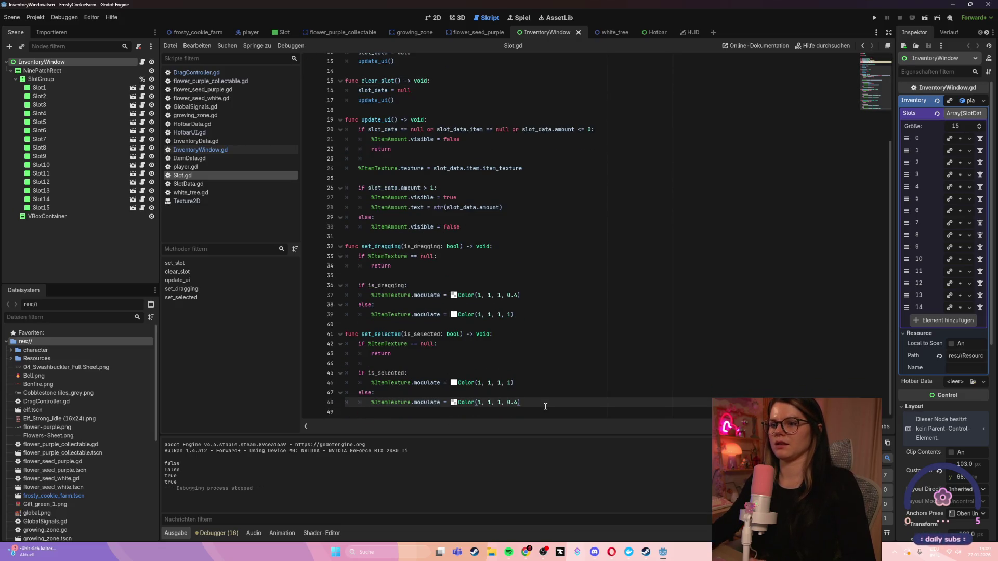
text(func _gui_input(event: InputEvent) -> void: 	if event.is_action_pressed("mouse_left"): 		emit_signal("drag_started", self) 	elif event.is_action_released("mouse_left"): 		emit_signal("drag_released", self))
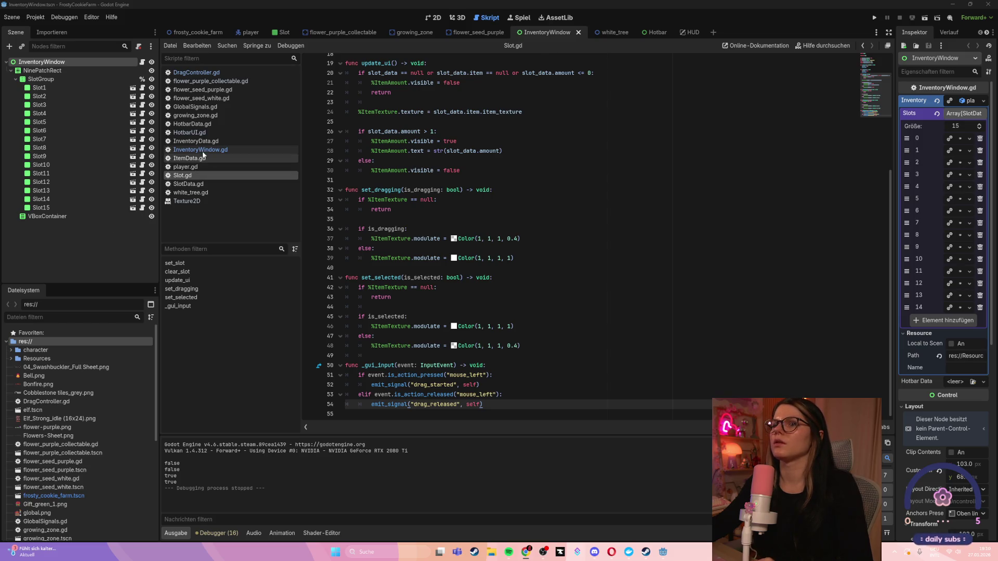
In _ready, connect s.drag_started to drag_controller.start_drag and s.drag_released to finish_drag.
click(203, 149)
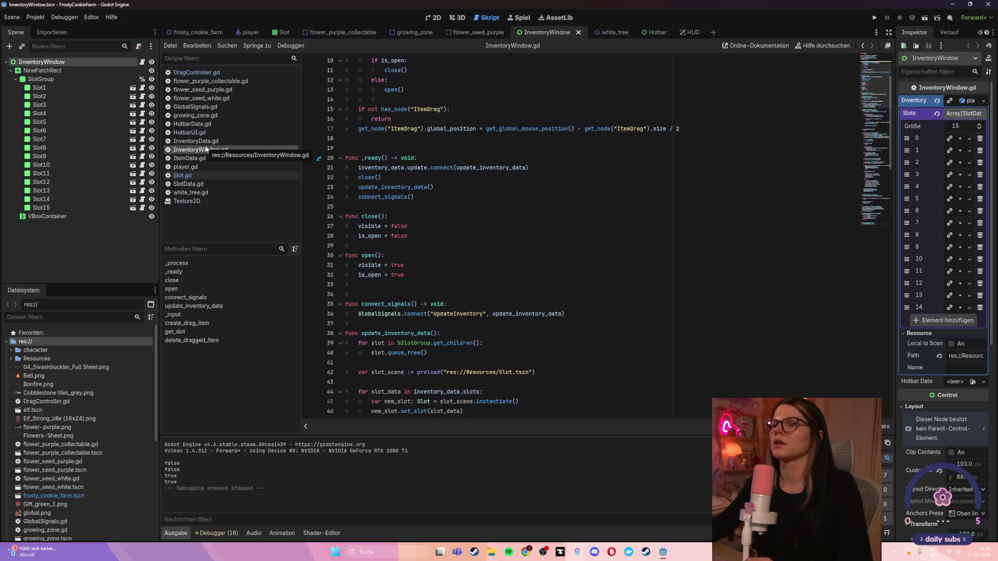
scroll(625, 290, up, 3)
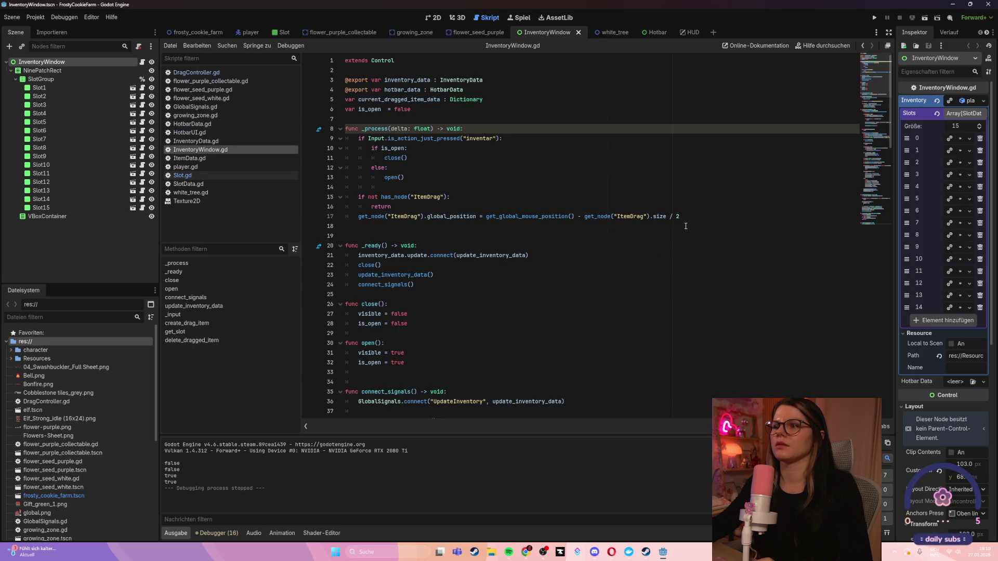
click(691, 217)
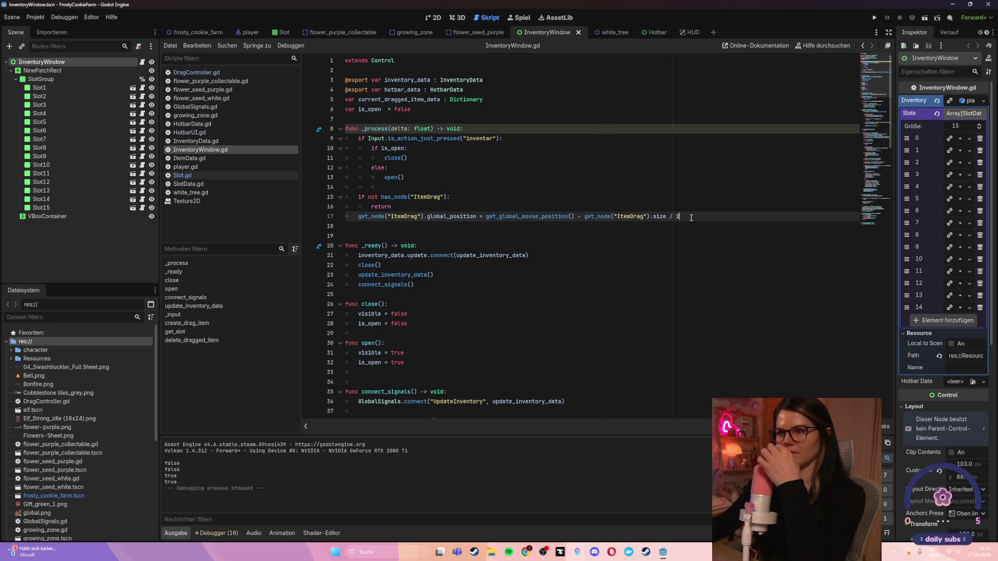
click(535, 260)
key(Return)
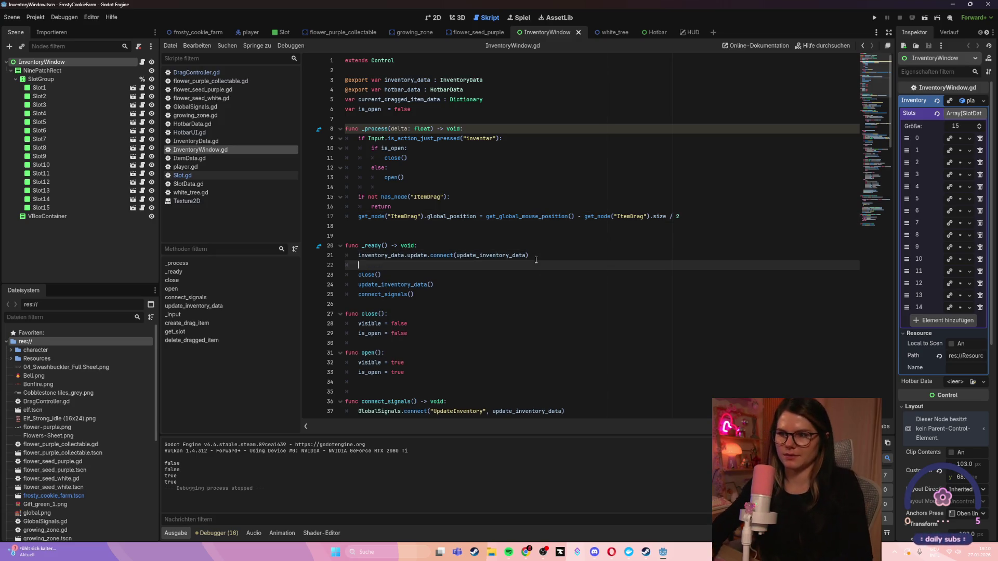
text(s.drag_started.connect(drag_controller.start_drag) s.drag_released.connect(func(_slot): drag_controller.finish_drag(get_viewport().gui_get_hovered_control())))
click(348, 275)
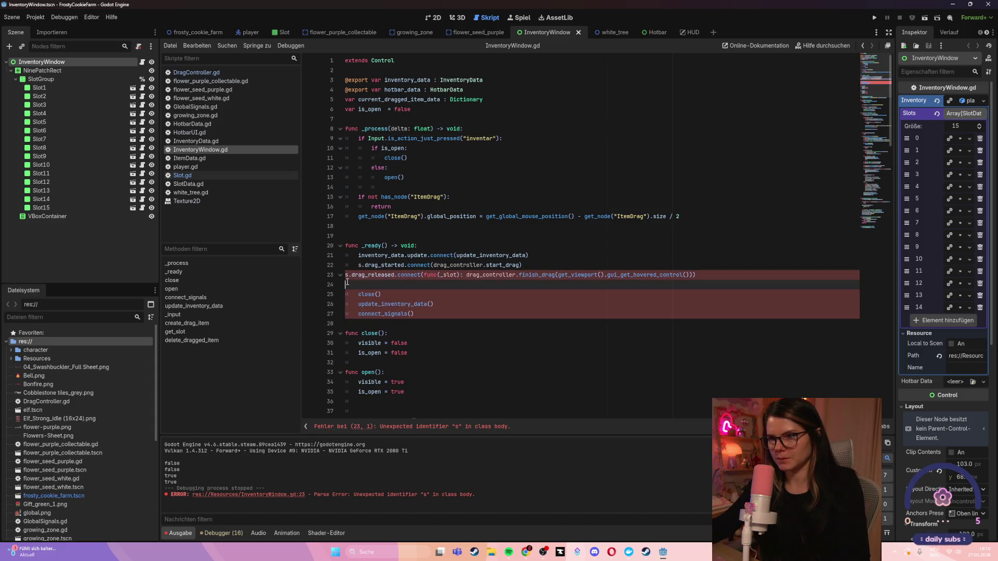
key(Tab)
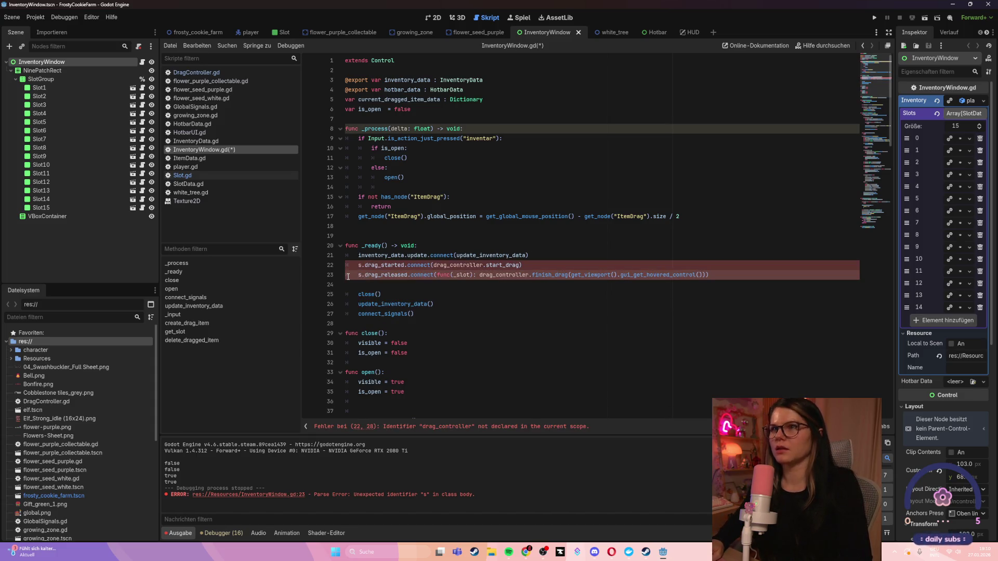